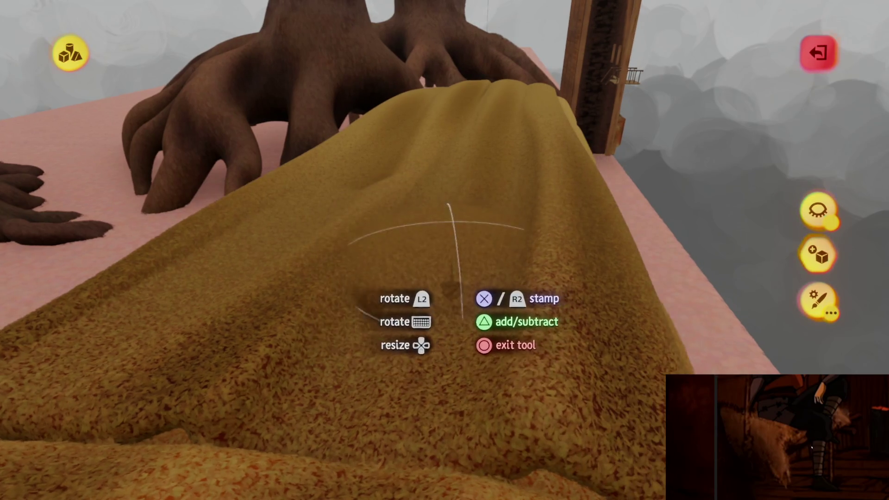
- Stamp a rounded bulge onto the right edge of the golden draped sculpture
left_click(457, 178)
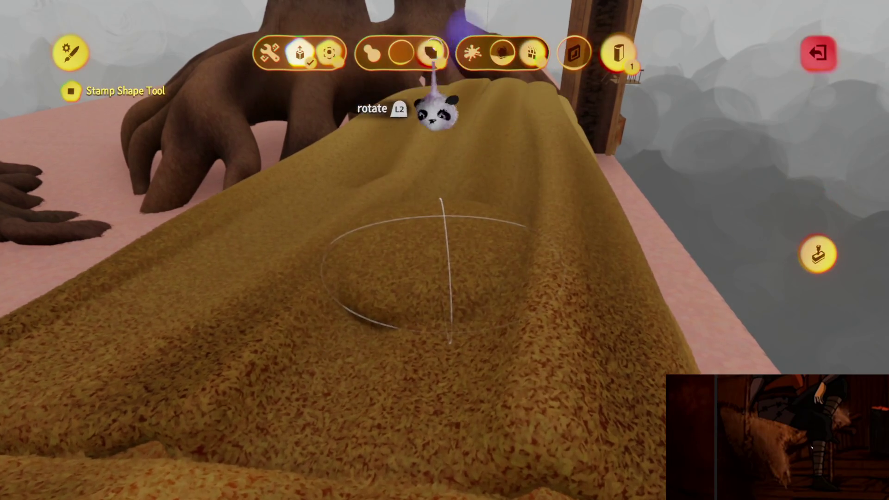
key("Escape")
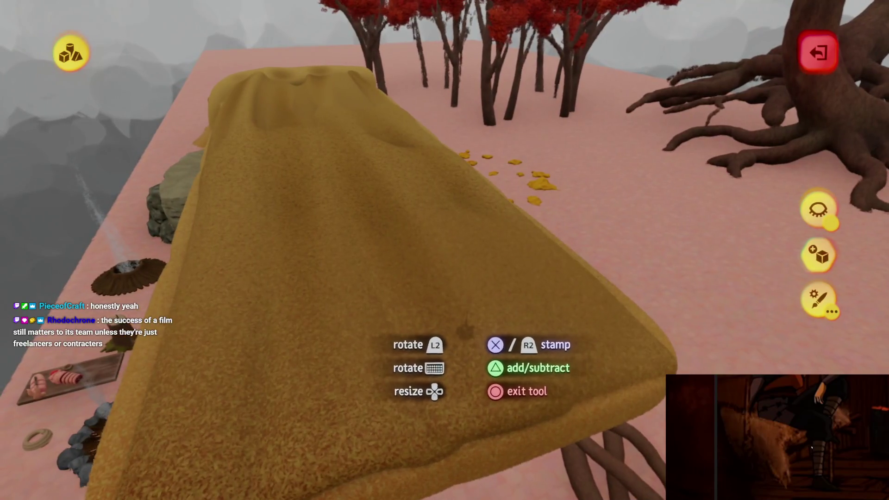
left_click(496, 306)
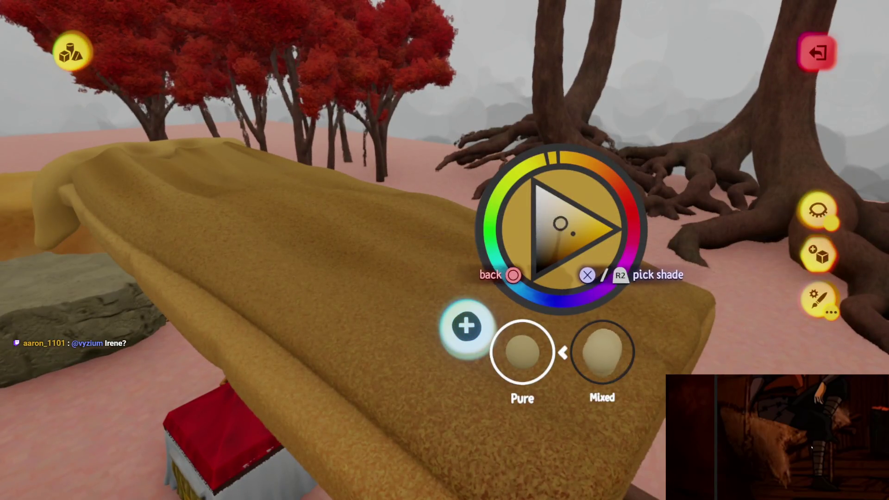
- Leave sculpting and nudge the golden sculpture slightly to a new spot
key("Escape")
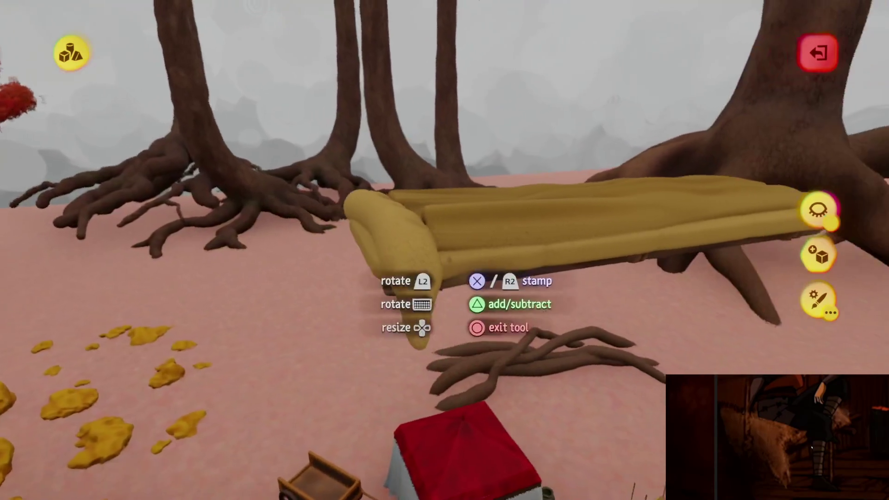
key("Escape")
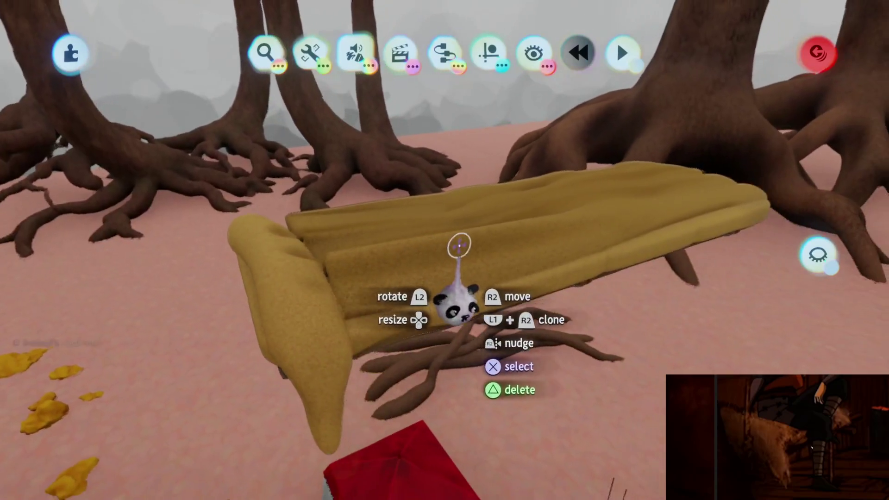
mouse_move(460, 245)
left_mouse_down()
mouse_move(462, 236)
mouse_move(457, 312)
mouse_move(445, 116)
mouse_move(418, 343)
left_mouse_up()
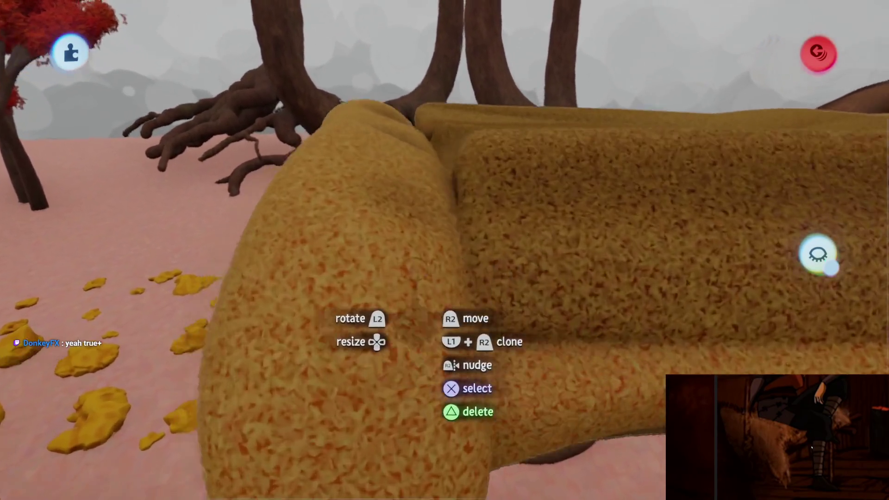
- Set the sculpture's fleck looseness to 300% for a furry, grass-like surface
left_click(436, 254)
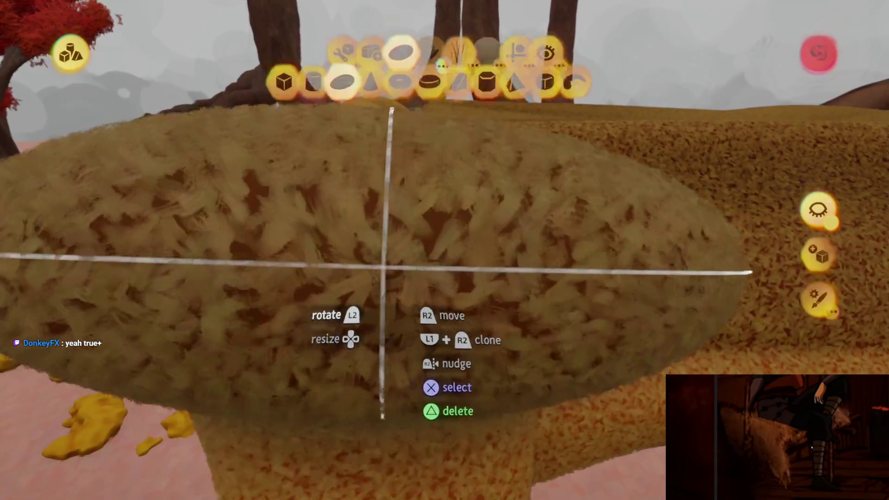
key("Escape")
key("Tab")
key("Tab")
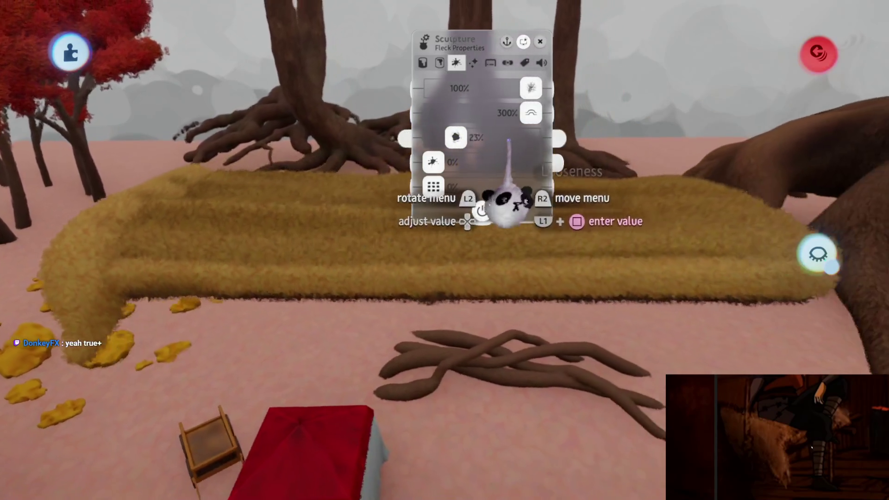
key("Escape")
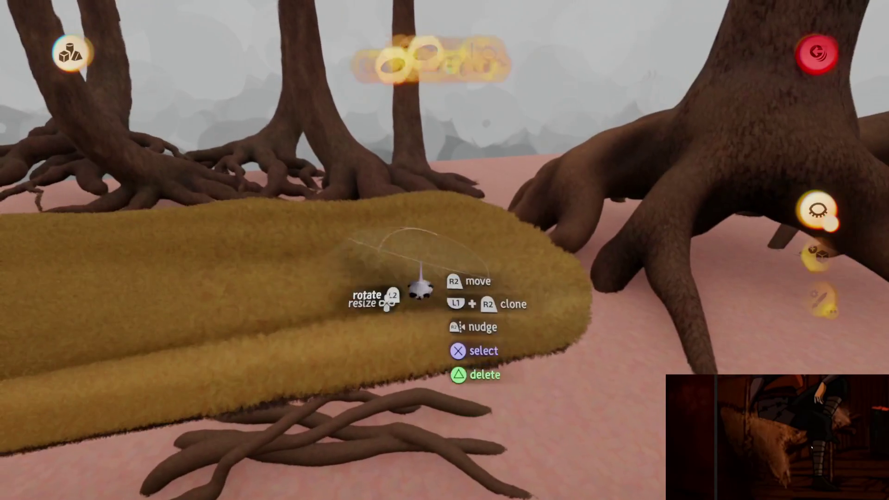
key("Escape")
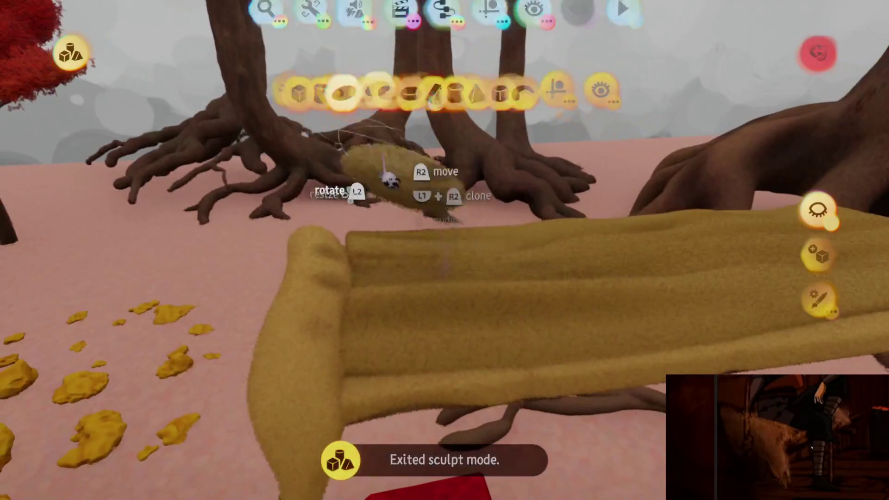
- Browse the Tools and Guides rows and pick the ellipsoid shape
left_click(295, 69)
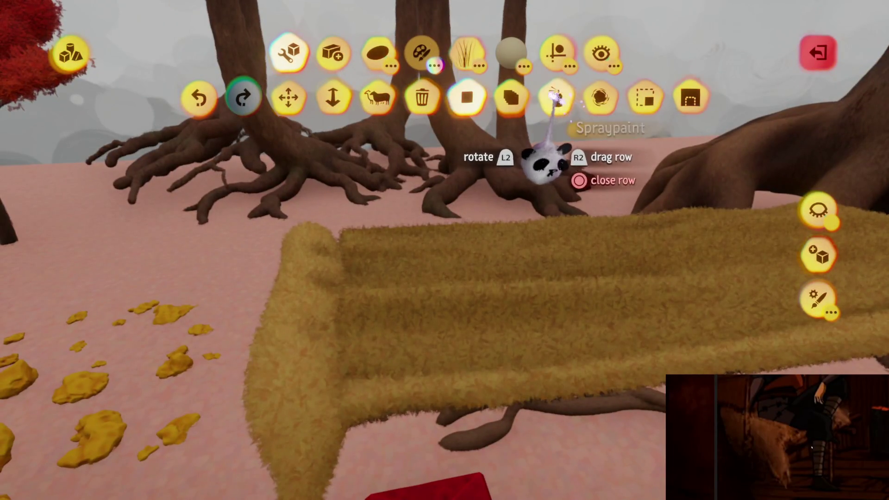
left_click(557, 52)
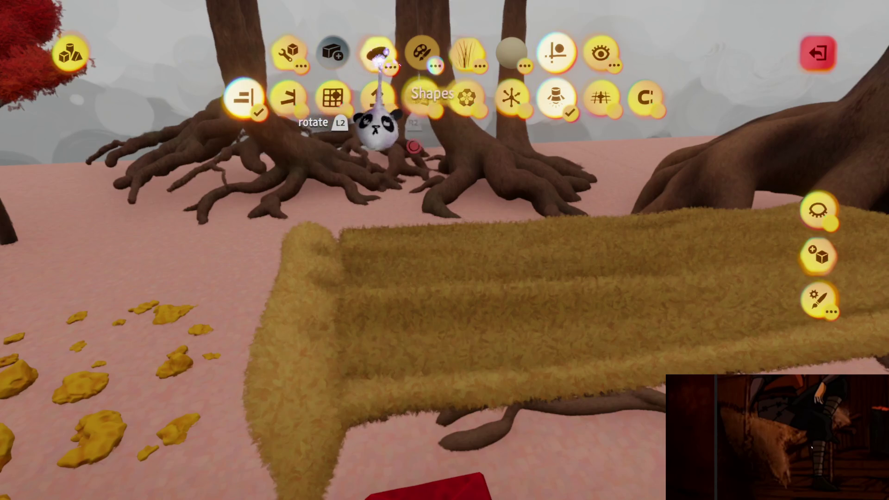
key("Escape")
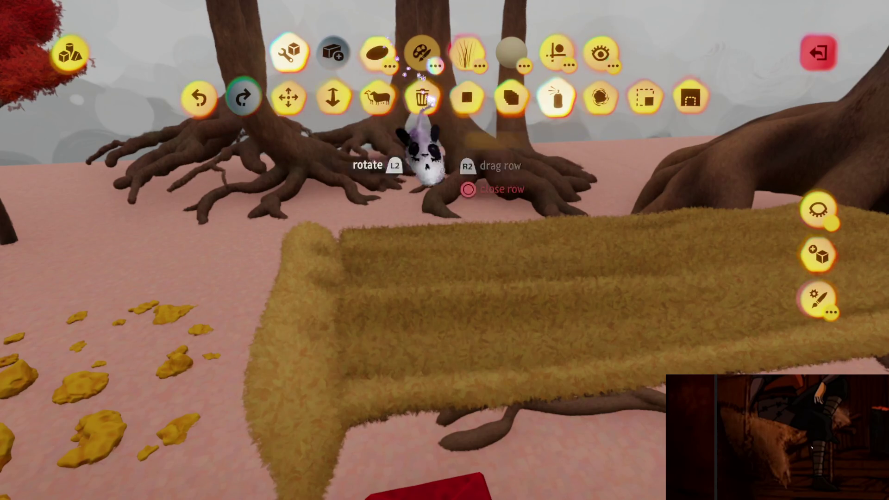
key("c")
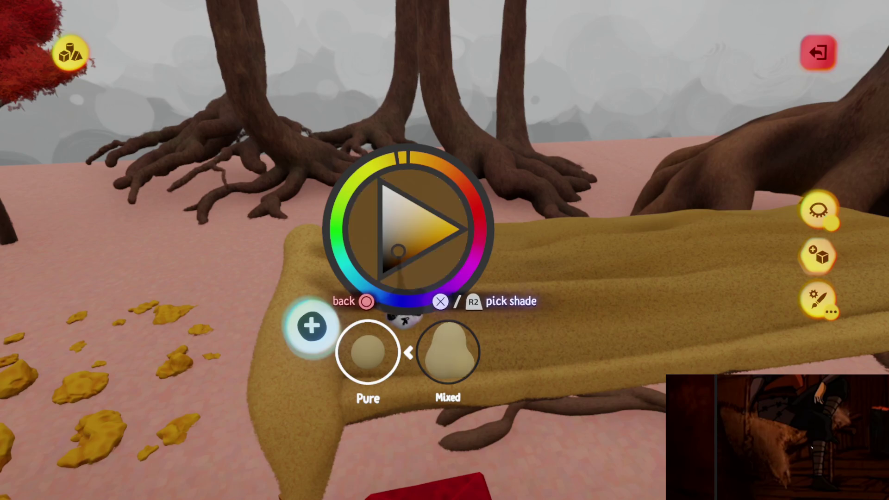
left_click(557, 53)
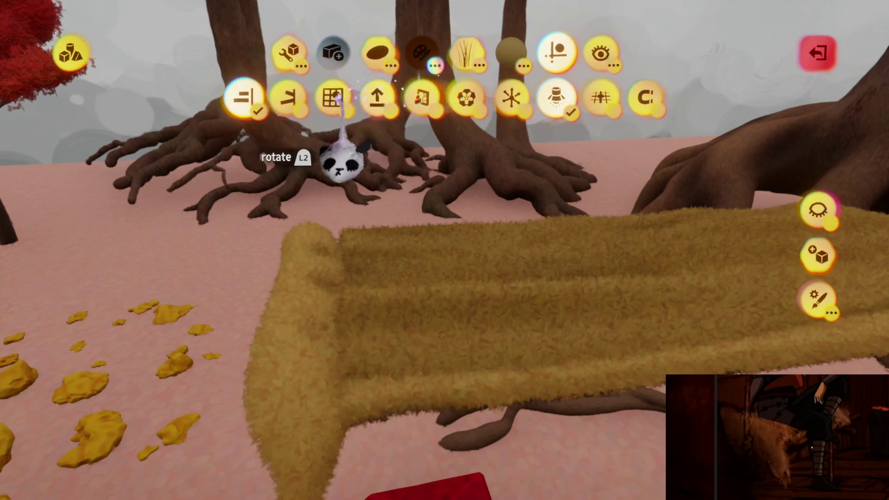
key("Escape")
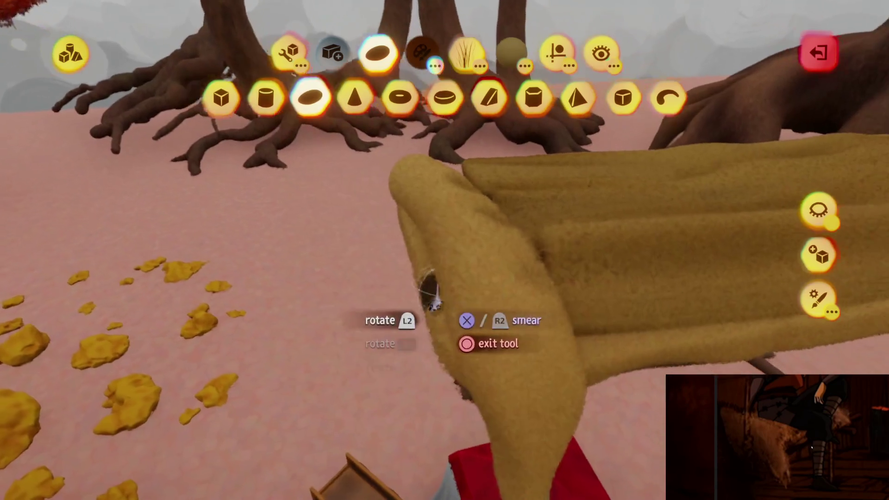
- View the sculpture from above and switch to spraypainting it
mouse_move(431, 297)
left_mouse_down()
mouse_move(437, 264)
mouse_move(396, 283)
left_mouse_up()
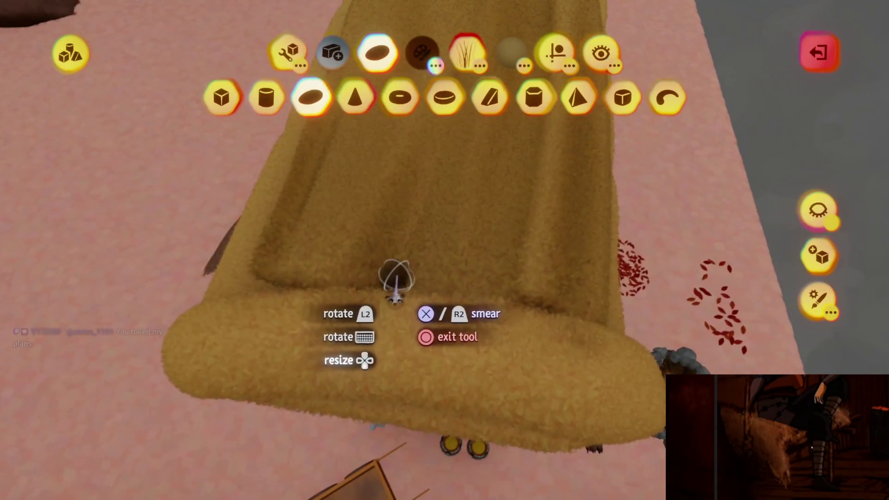
key("Escape")
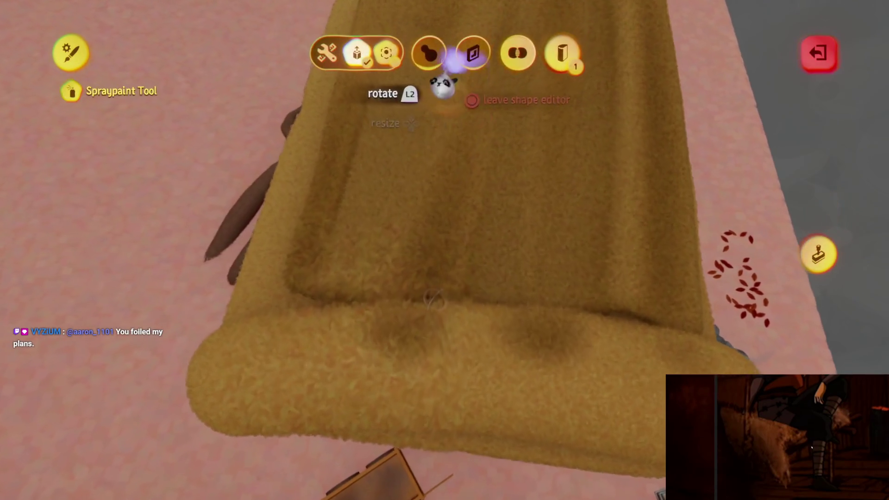
key("Escape")
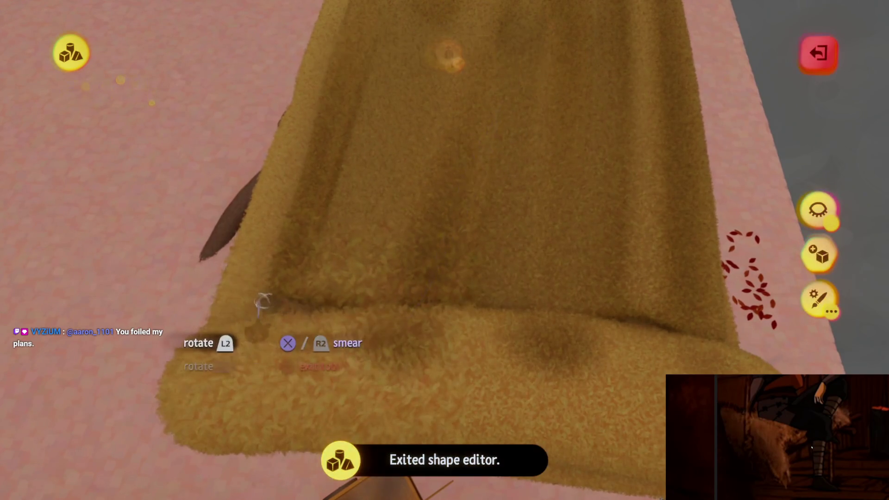
key("ctrl+z")
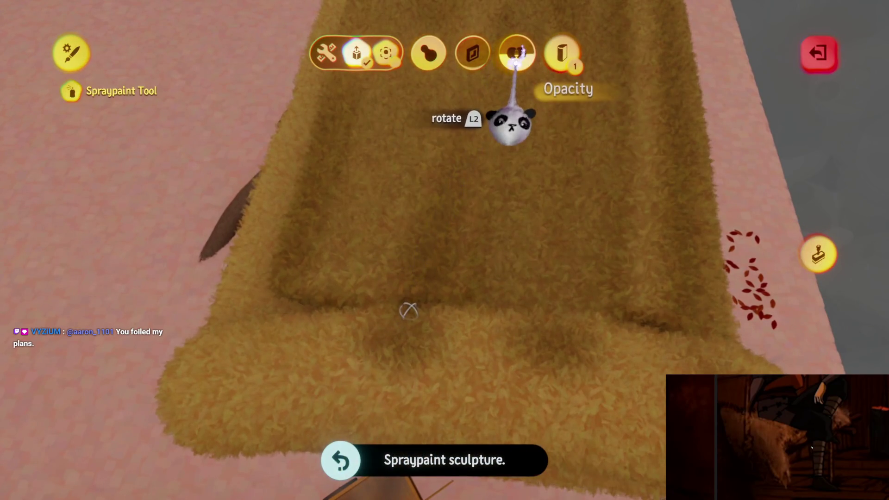
key("Escape")
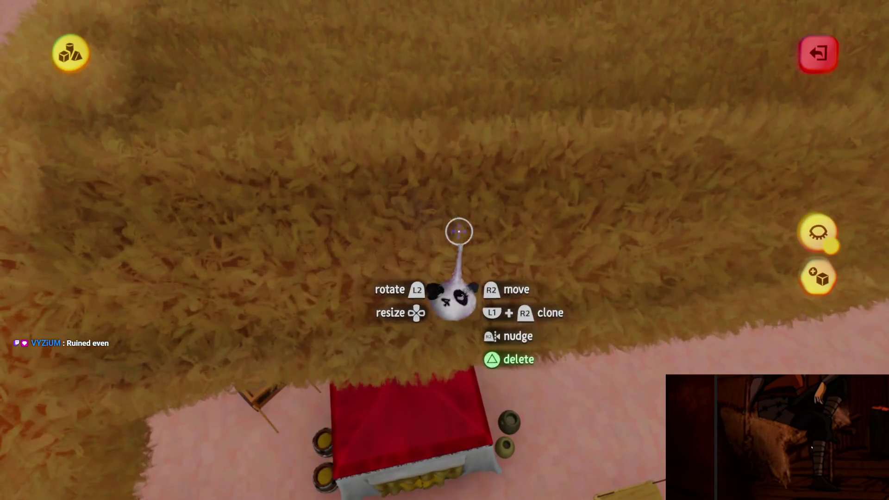
- Change the golden sculpture's fleck settings to -100%, 300%, 23% and 6%
left_click(459, 232)
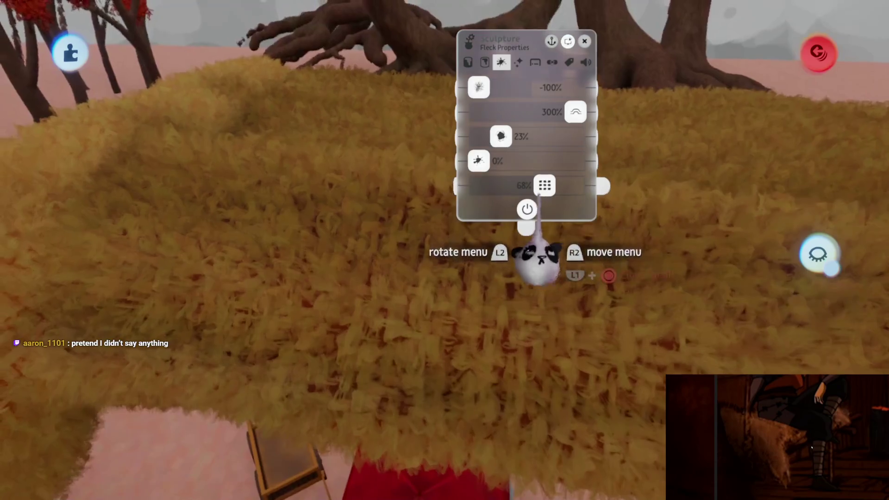
key("Escape")
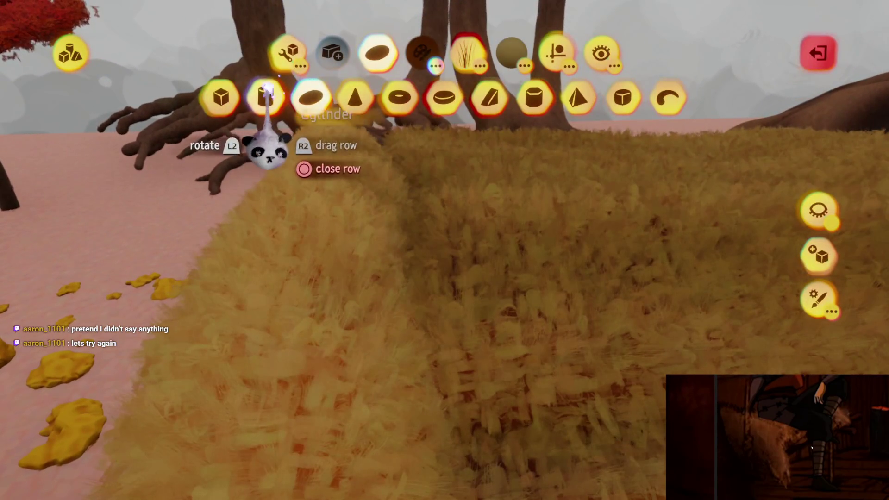
- Choose the cylinder stamp shape and switch it to cutting material away
key("Escape")
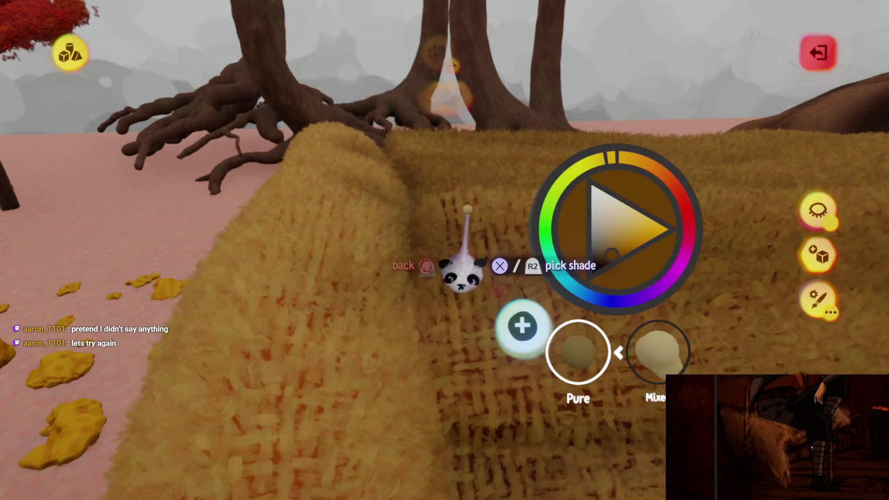
key("Escape")
left_click(289, 53)
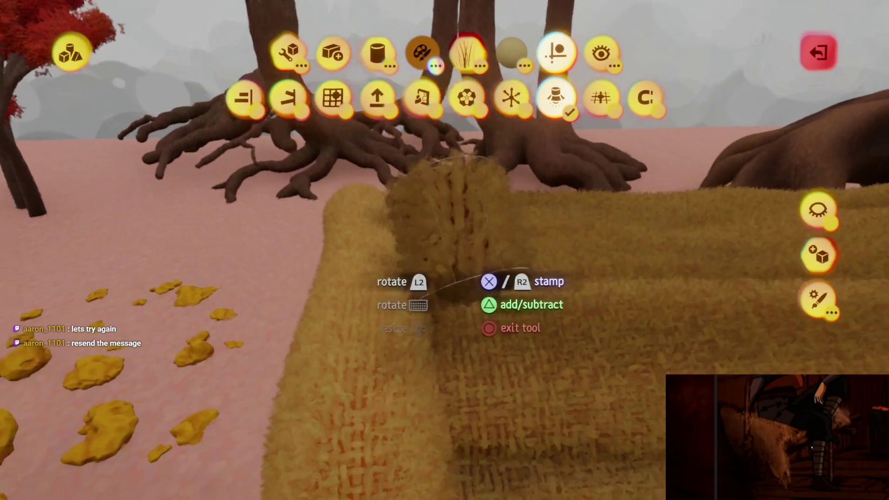
key("Tab")
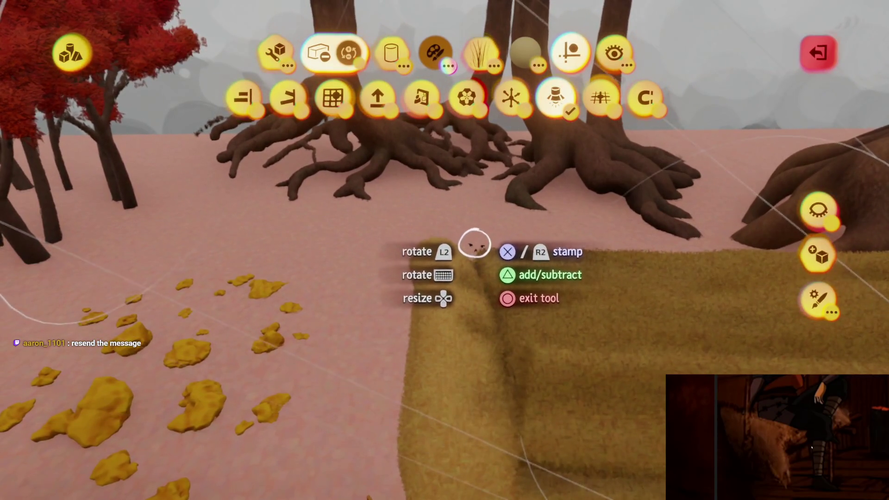
key("Escape")
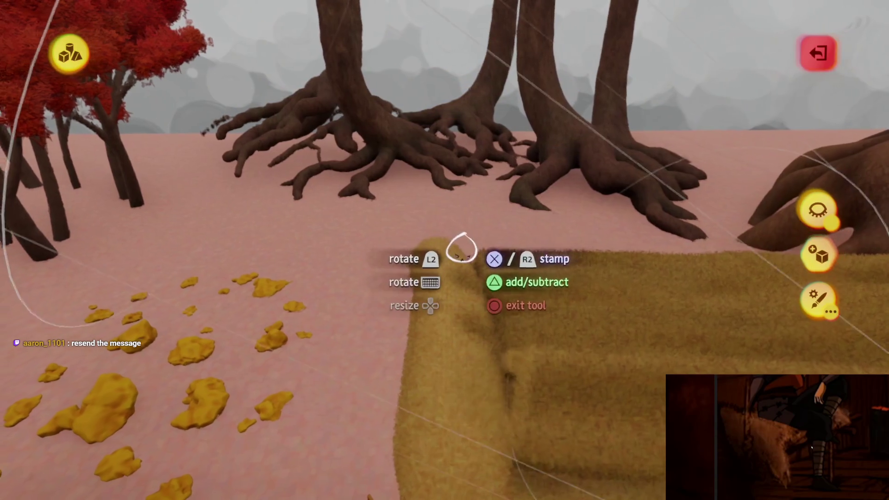
- Adjust the stamp shape's blend settings and position the cylinder stamp beside the sculpture
key("Tab")
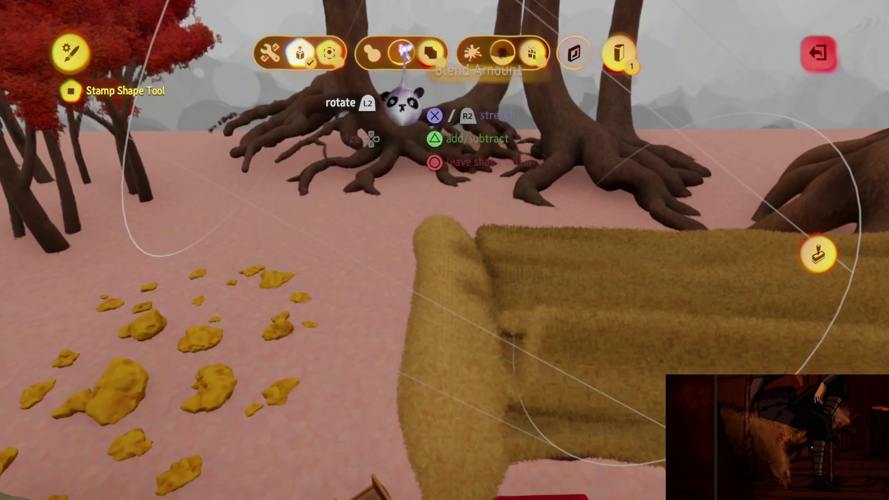
key("Escape")
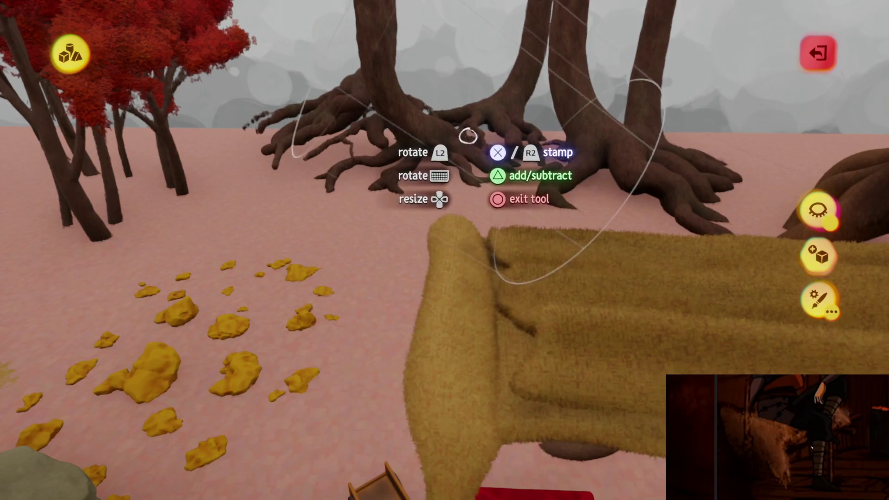
key("w")
key("w")
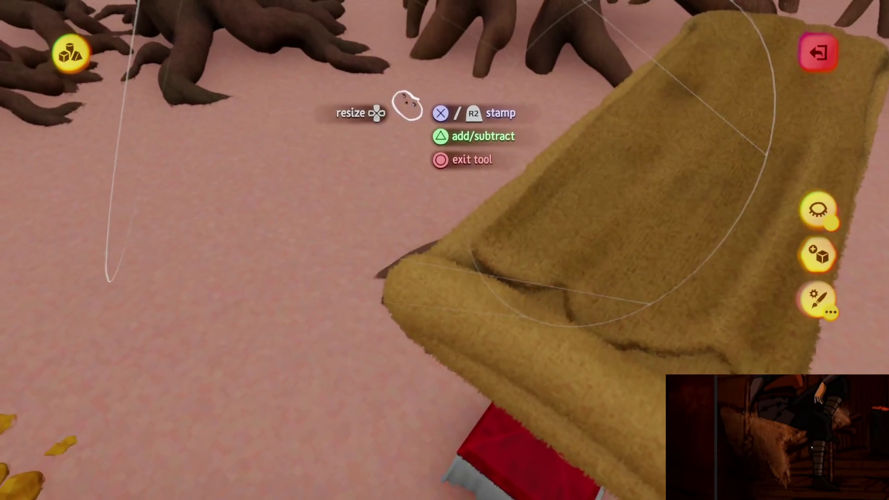
key("d")
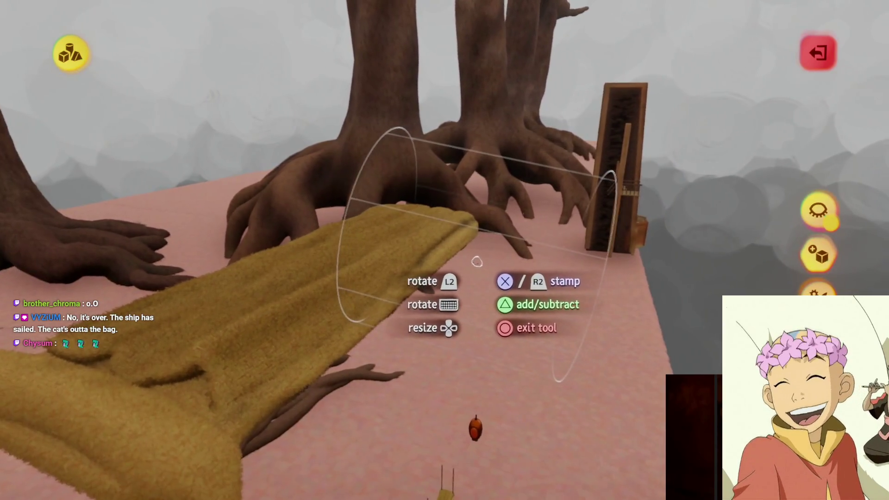
- Stamp the cylinder to form a rolled, folded end on the fur blanket, then exit sculpting
left_click(505, 231)
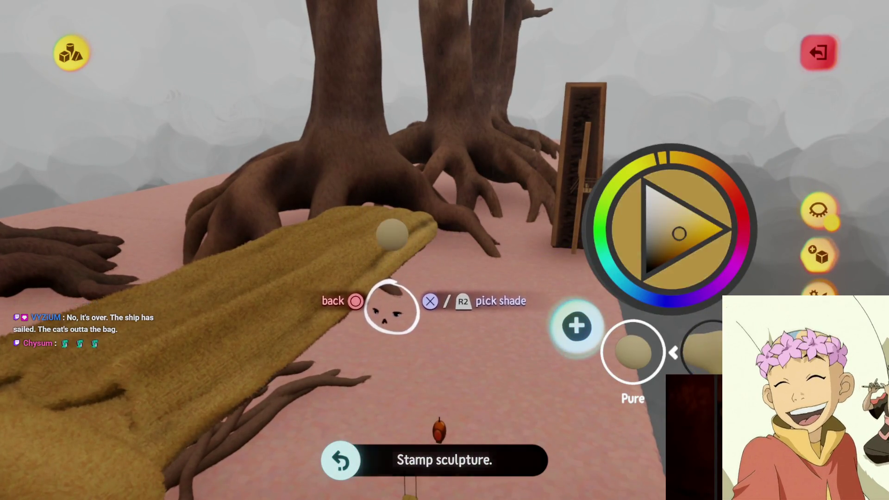
left_click(393, 308)
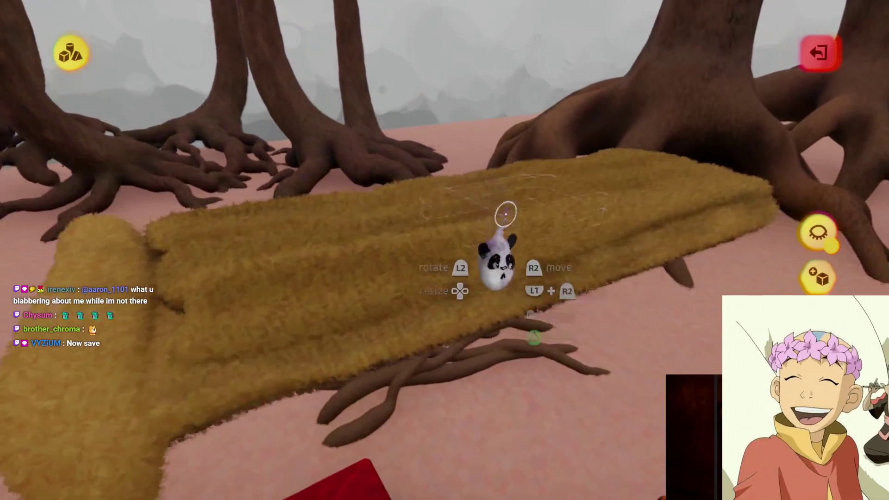
key("Escape")
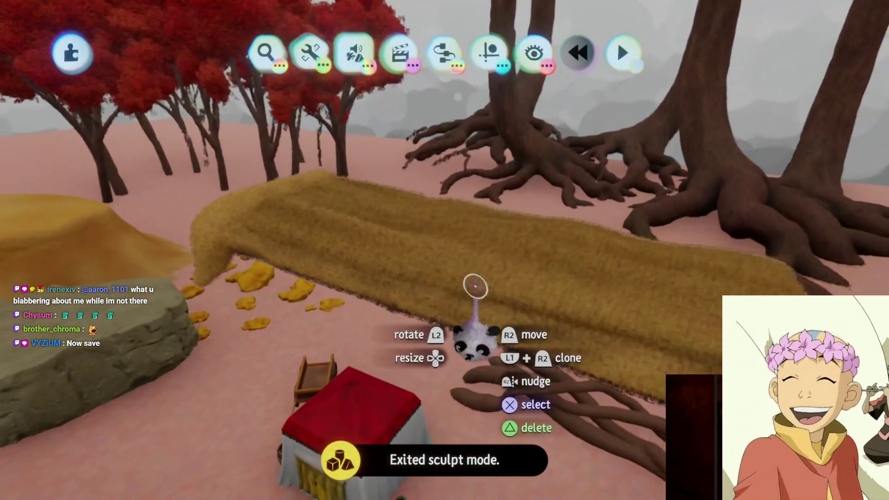
key("Escape")
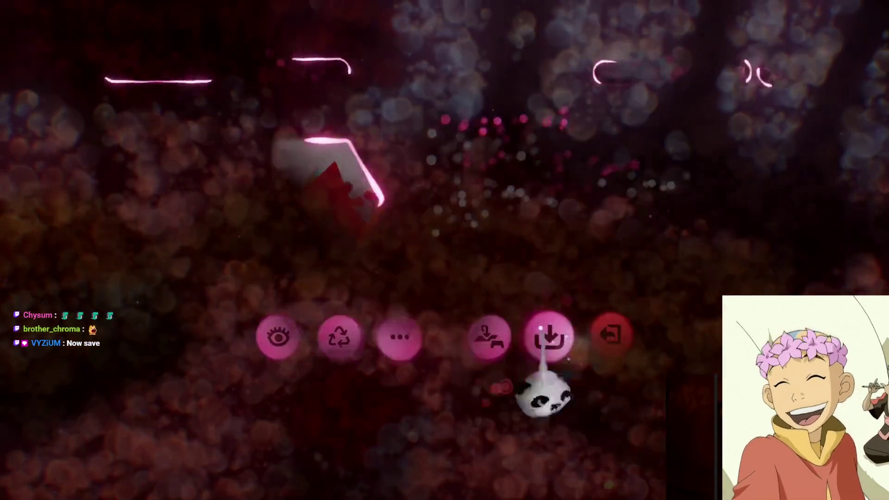
- Save a private online version of the forest assets creation and resume sculpting the blanket
left_click(540, 328)
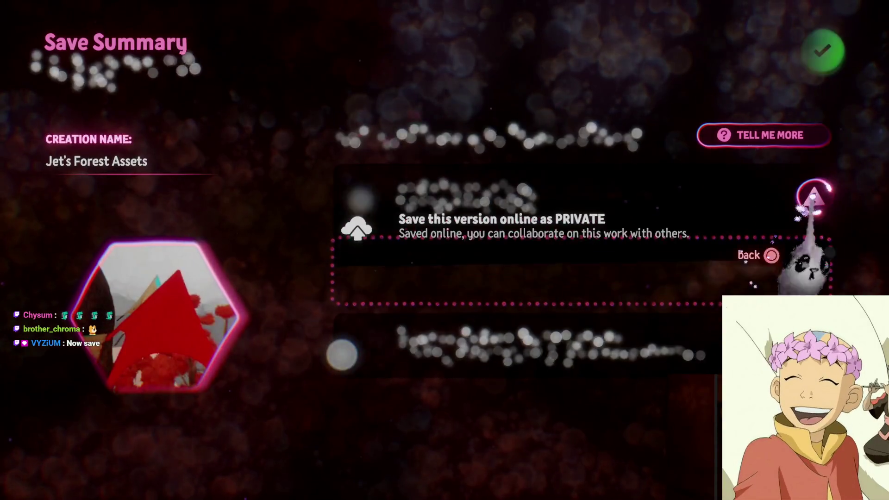
key("Return")
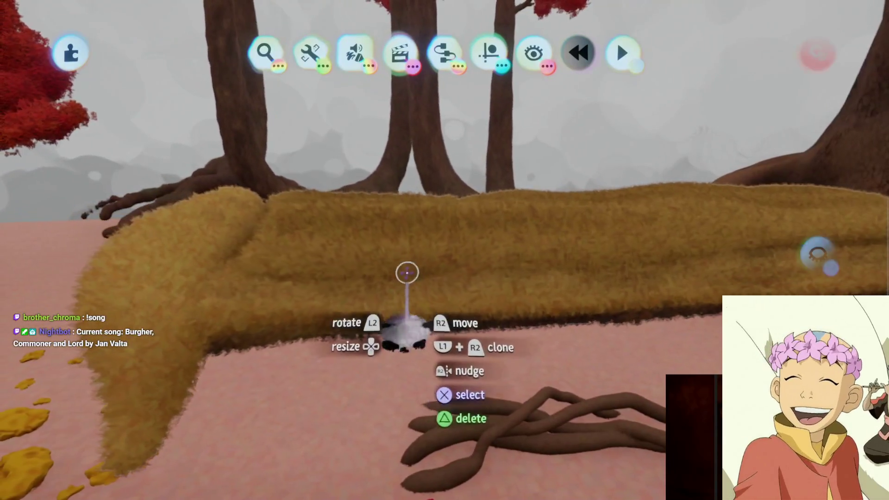
left_click(370, 260)
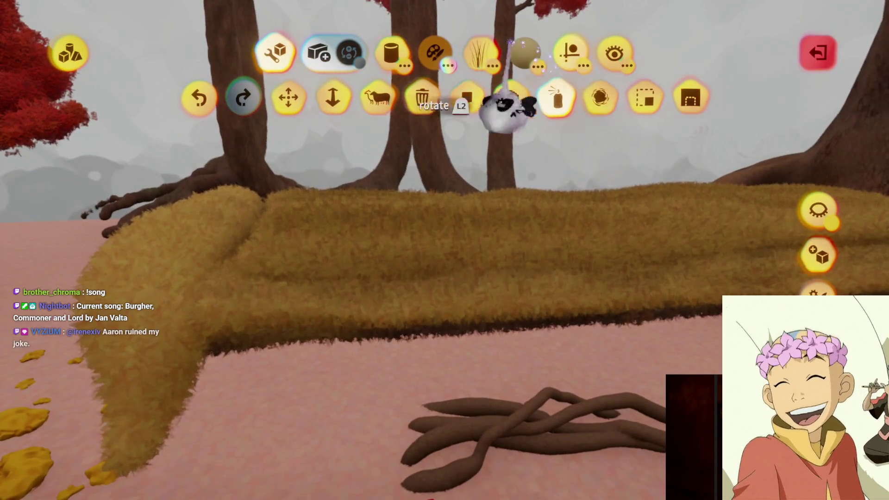
- Browse the Shapes and Guides rows, switch to Spraypaint, and smear the blanket's fur
left_click(391, 51)
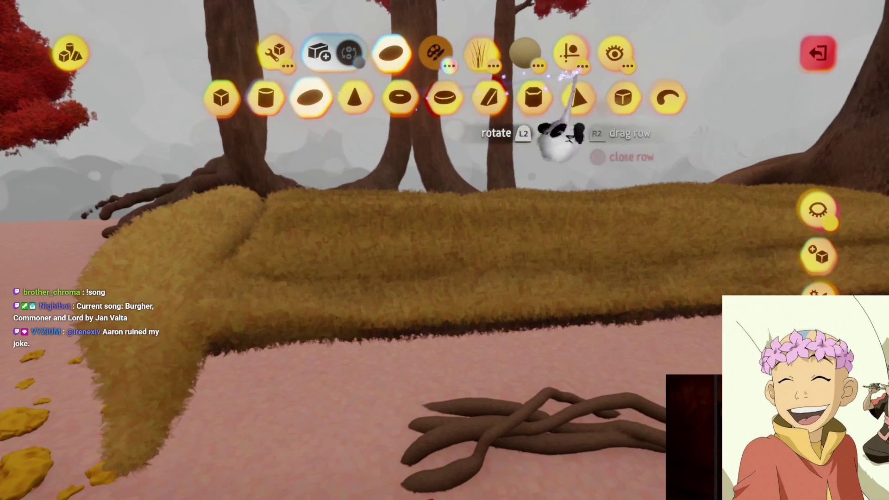
left_click(574, 71)
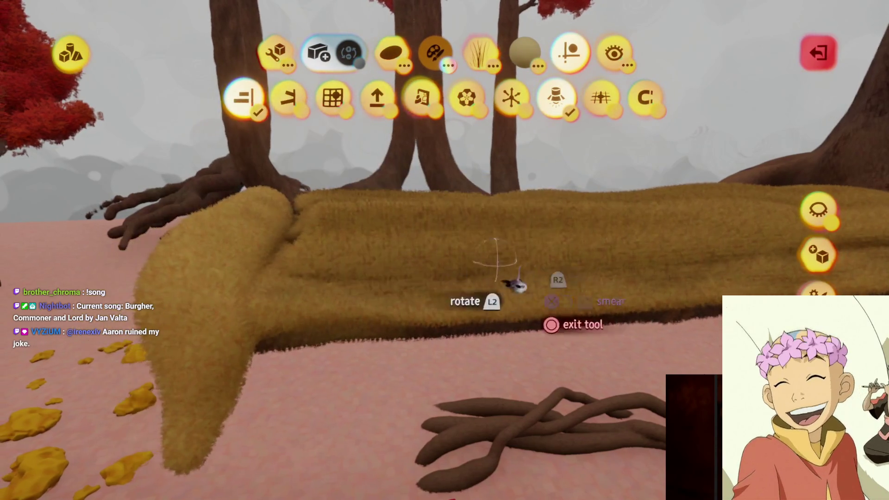
key("c")
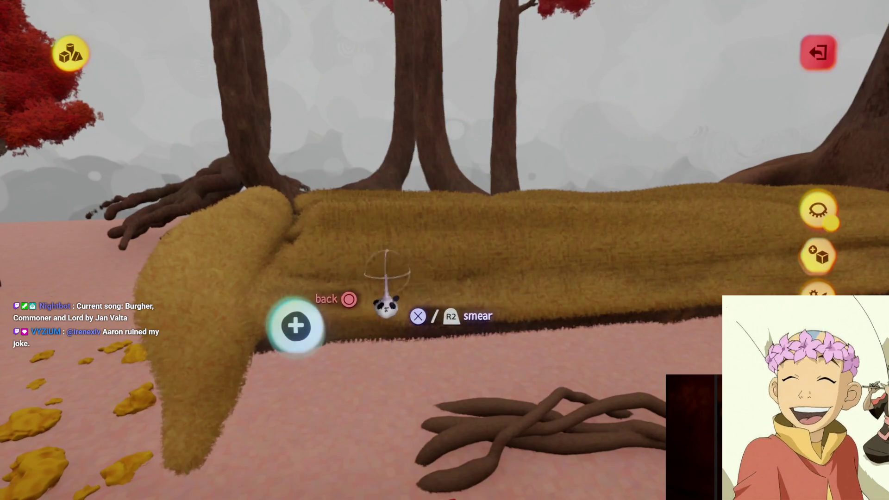
key("Escape")
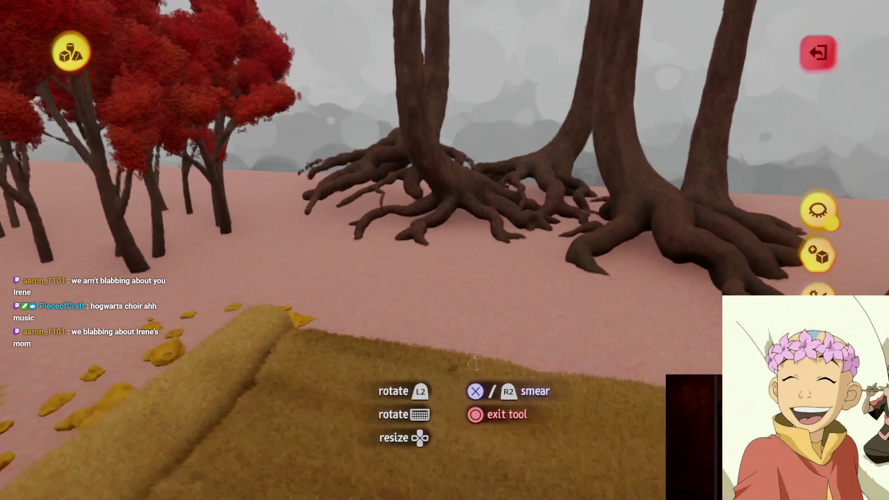
key("Escape")
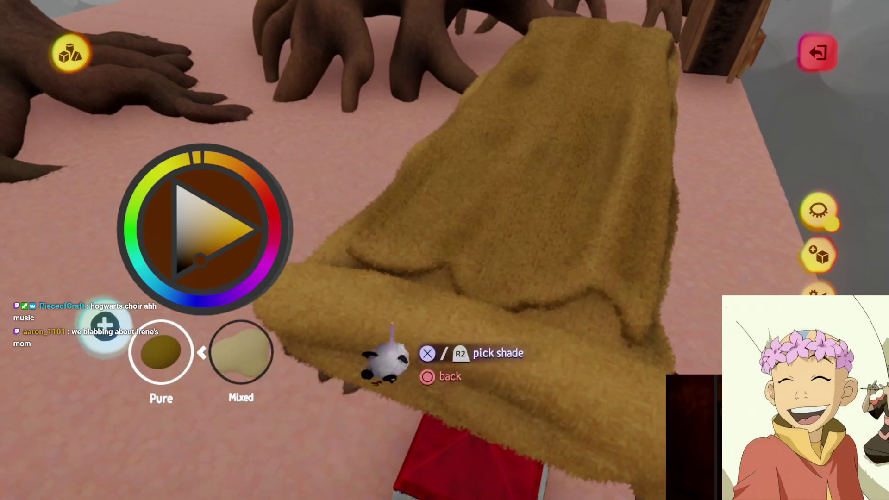
- Work darker brown streaks through the golden fur, then exit sculpt mode
key("Escape")
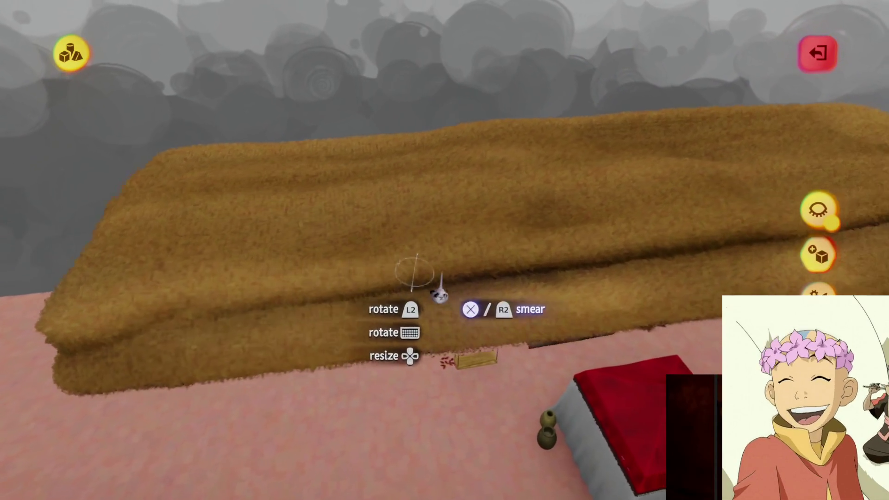
key("ctrl+z")
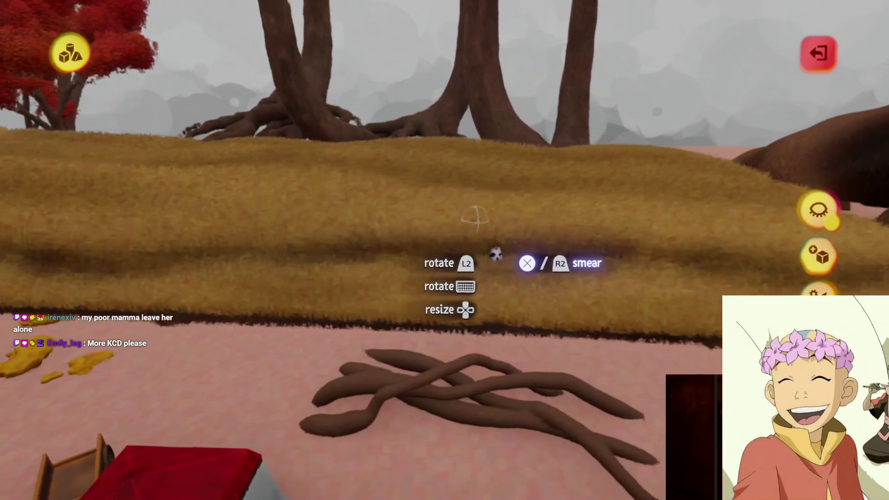
key("Escape")
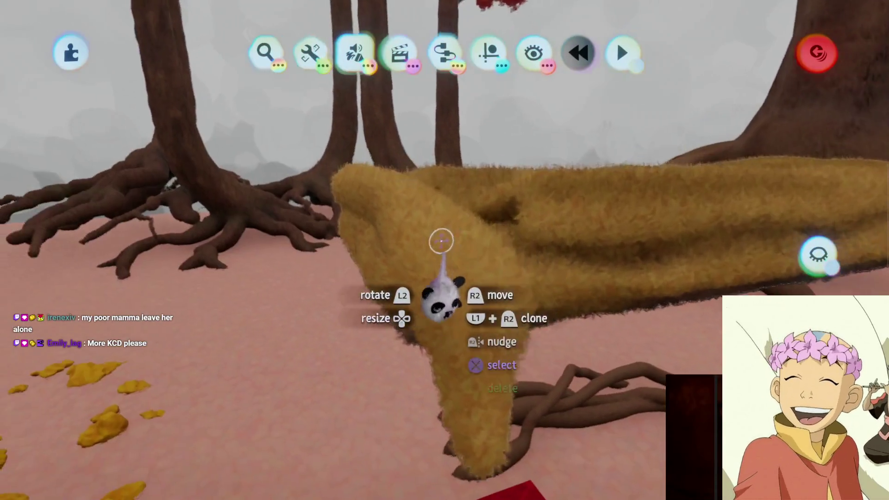
- Enter sculpting on the blanket, pick a colour, and stamp a fluffy shape onto its fold
left_click(441, 240)
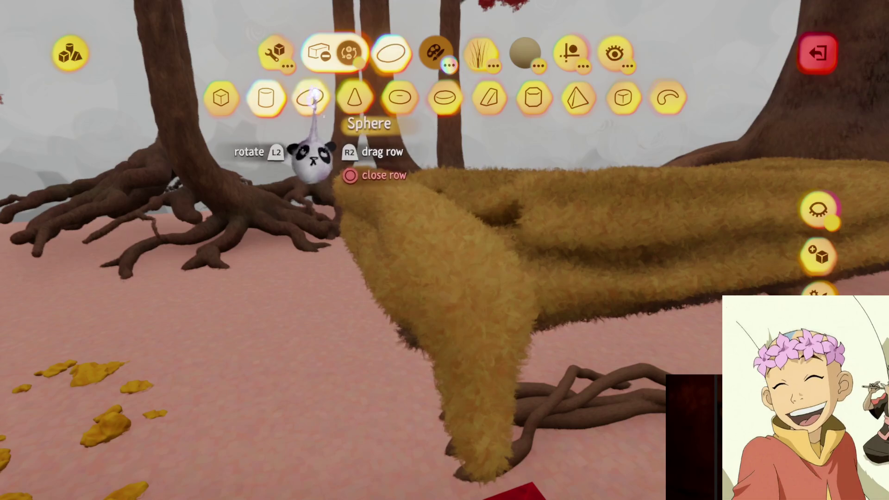
key("c")
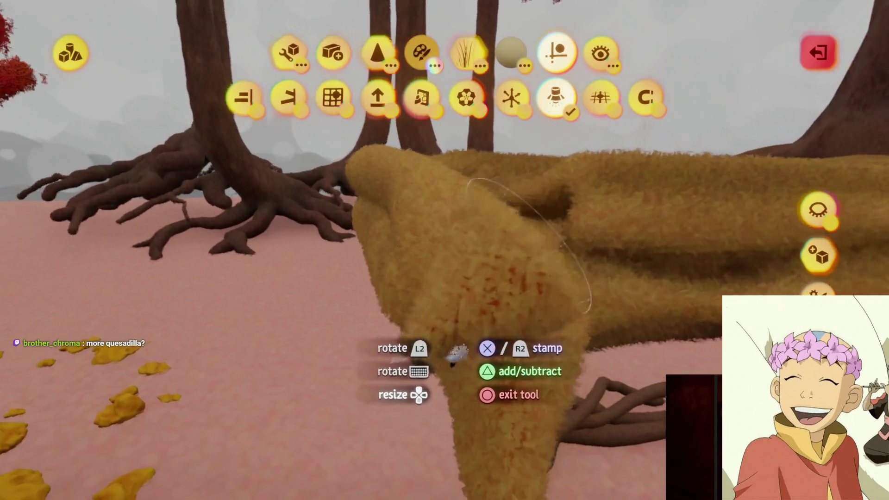
left_click(433, 296)
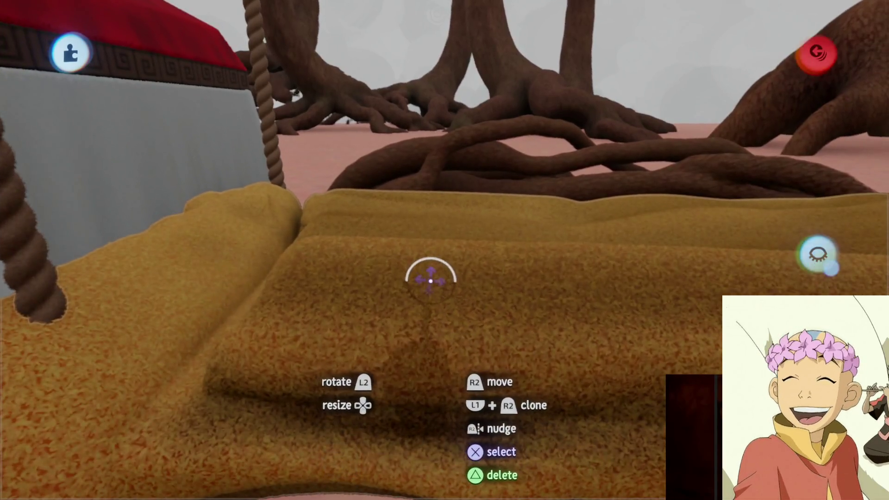
- Set the blanket sculpture's first two fleck settings to -100% and 300%
left_click(431, 280)
left_click(430, 281)
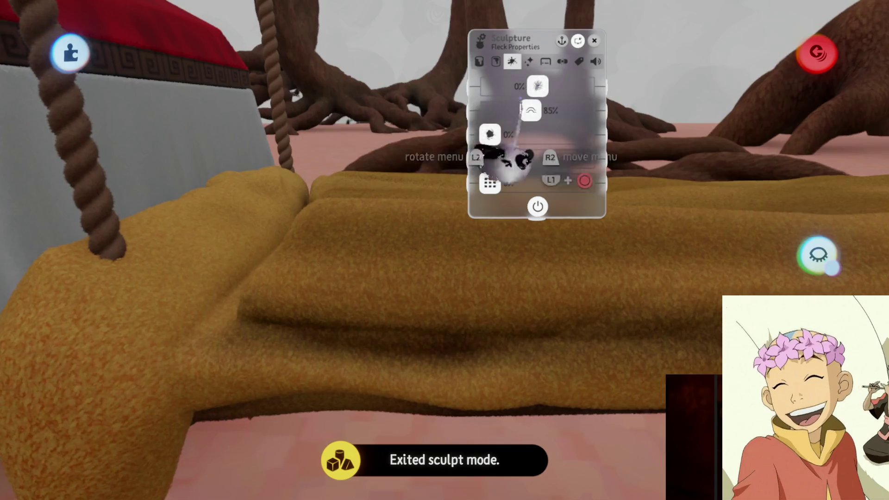
left_click_drag(509, 160, 493, 165)
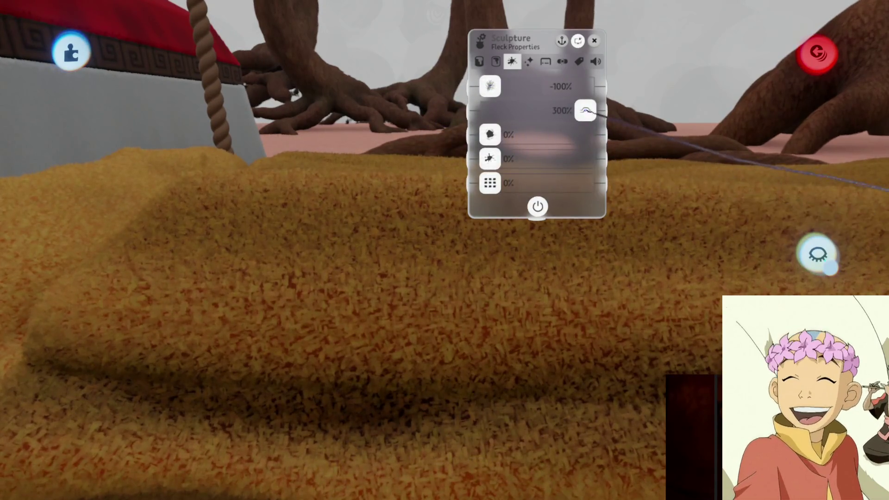
left_click_drag(586, 111, 586, 110)
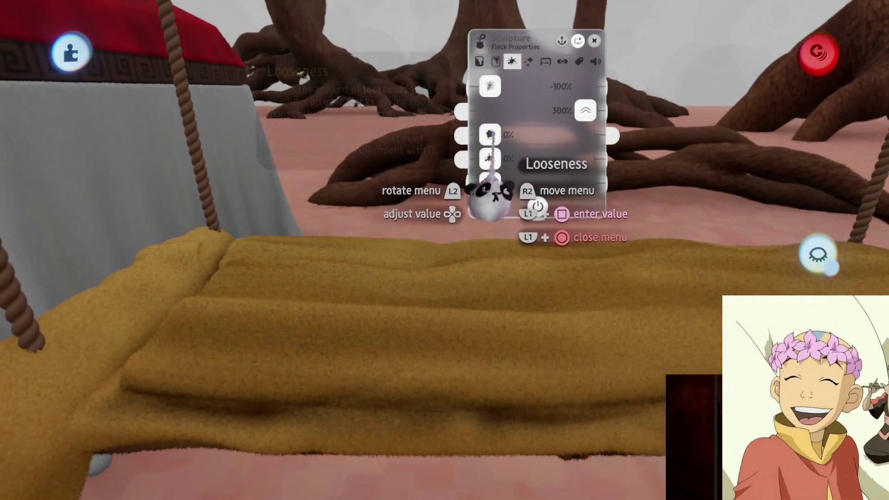
key("Escape")
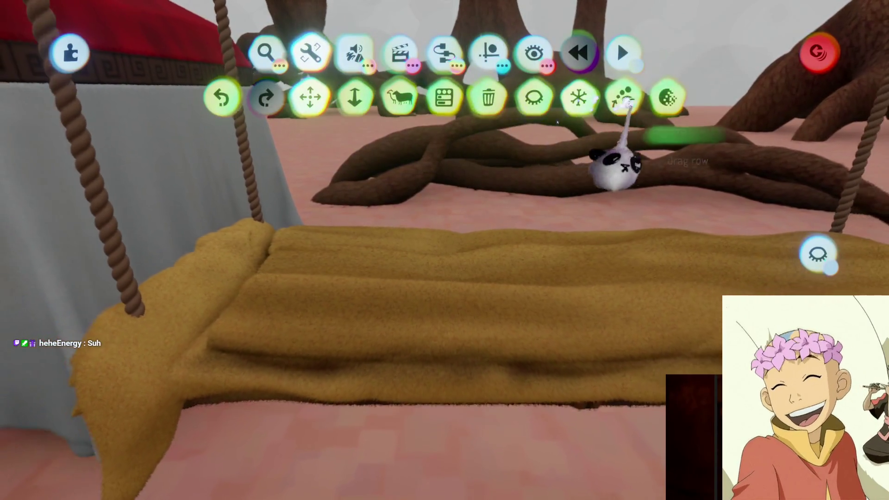
- Lower the fur blanket's detail with the Reduce Detail tool
left_click(667, 98)
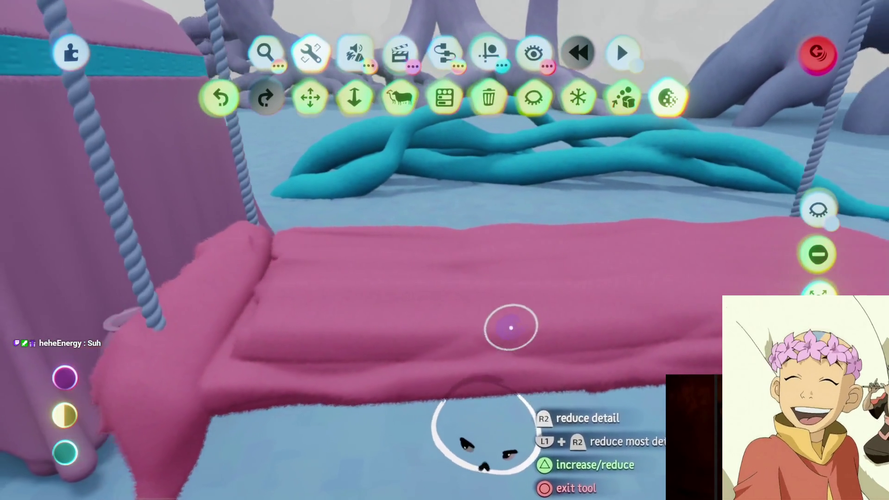
left_click(511, 319)
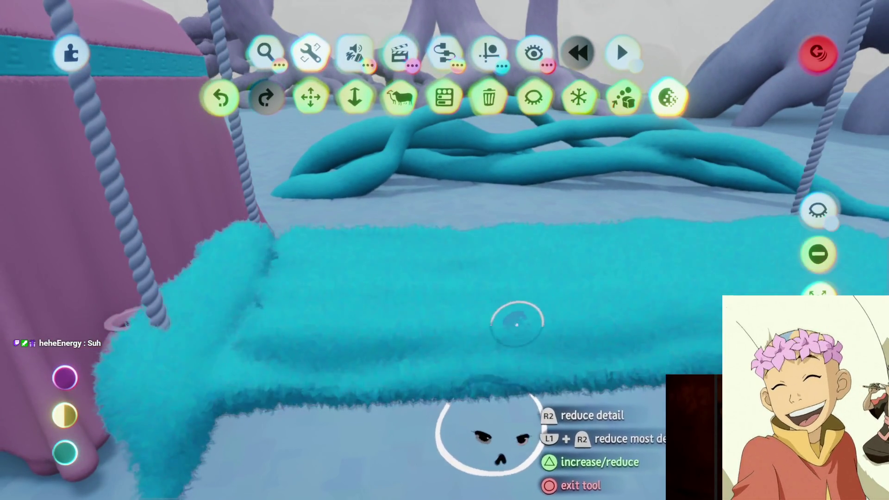
key("Escape")
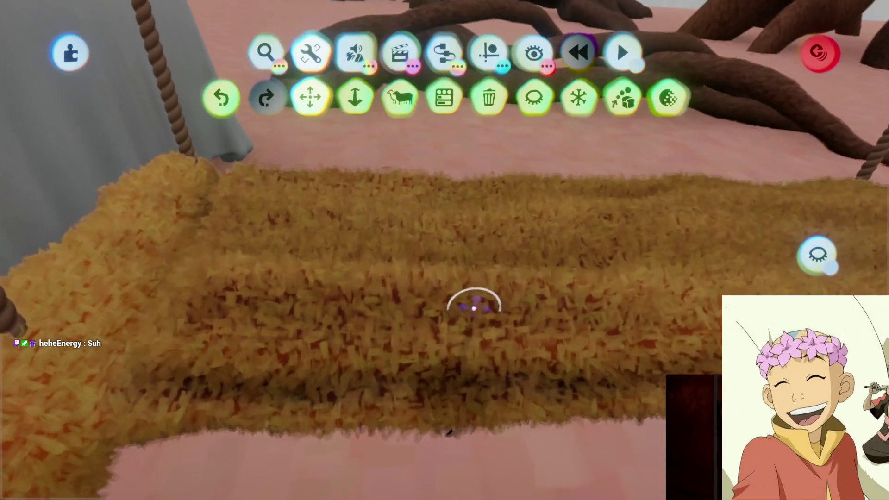
left_click(474, 305)
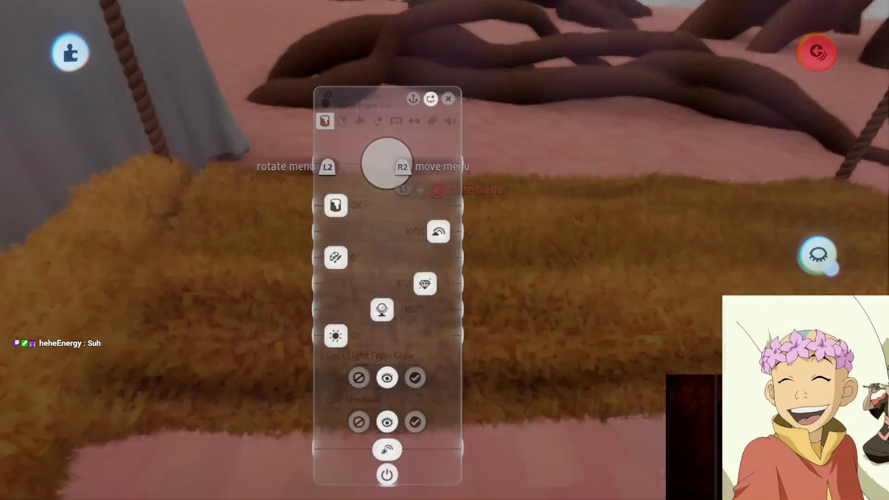
- Give the blanket's inner properties a black inner colour with the first slider at 24%
left_click(378, 100)
key("Escape")
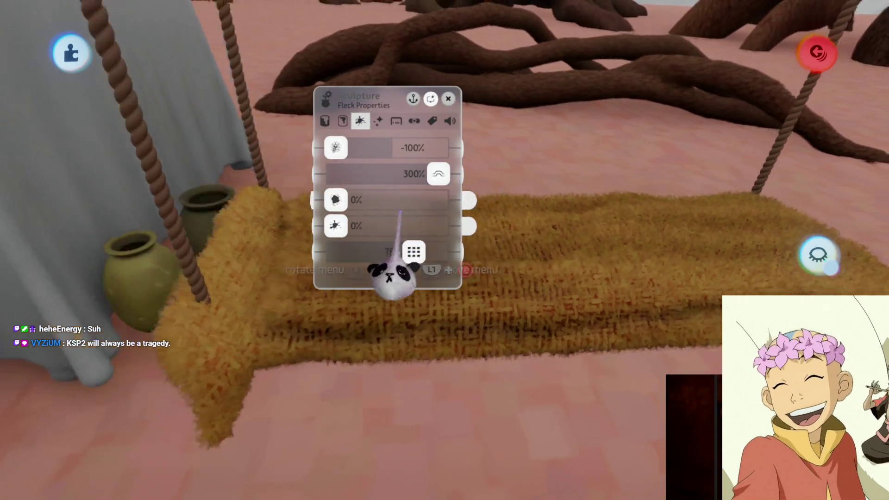
key("Escape")
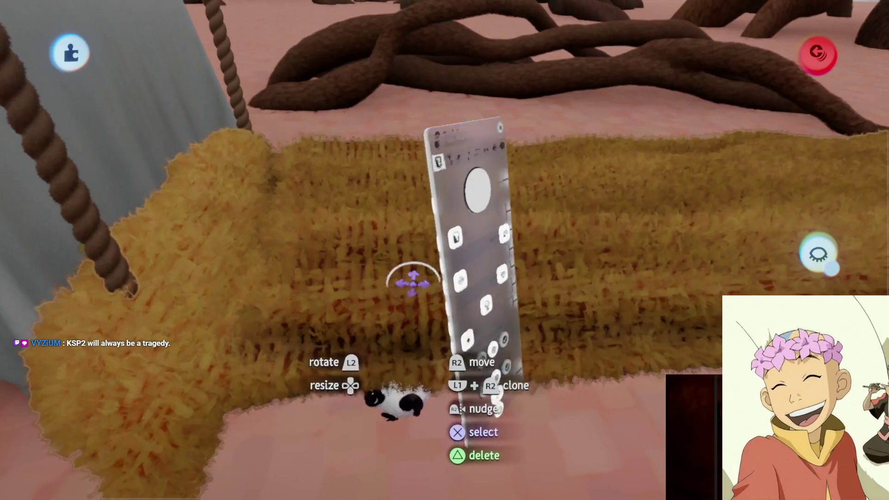
left_click(413, 282)
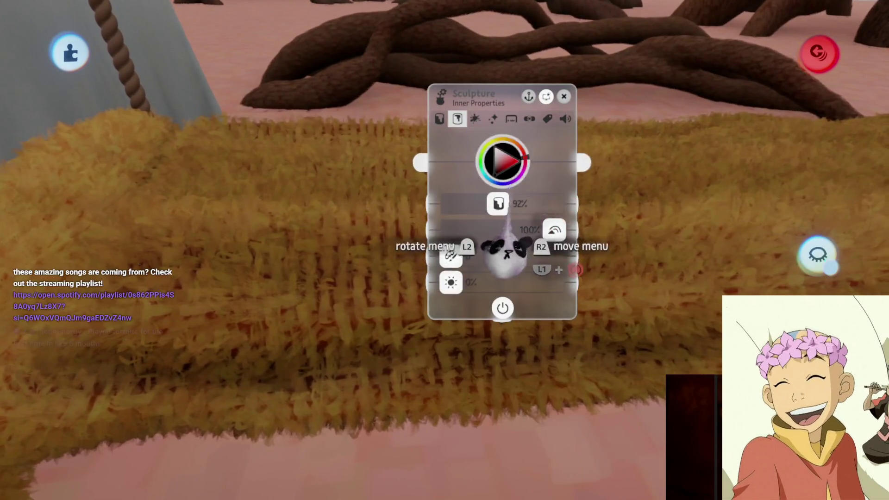
left_click(458, 118)
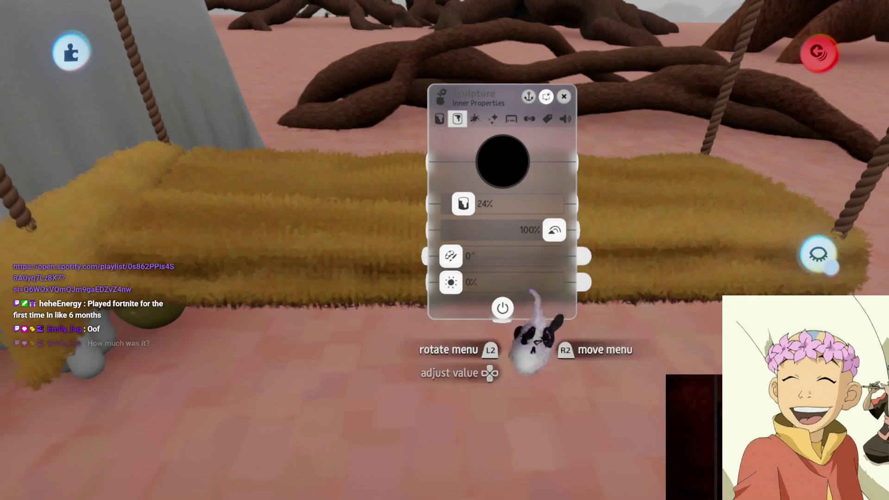
key("Escape")
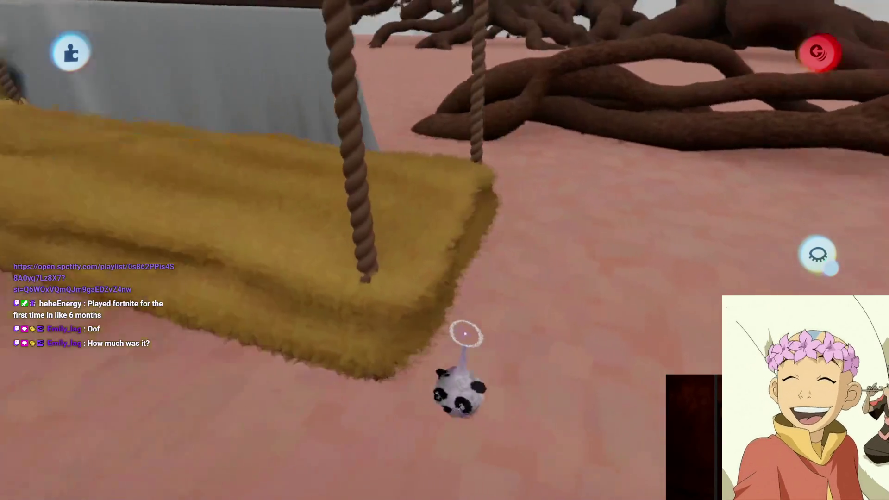
- Enter and leave sculpt mode on the hammock, undo, and look at the guide options
mouse_move(457, 313)
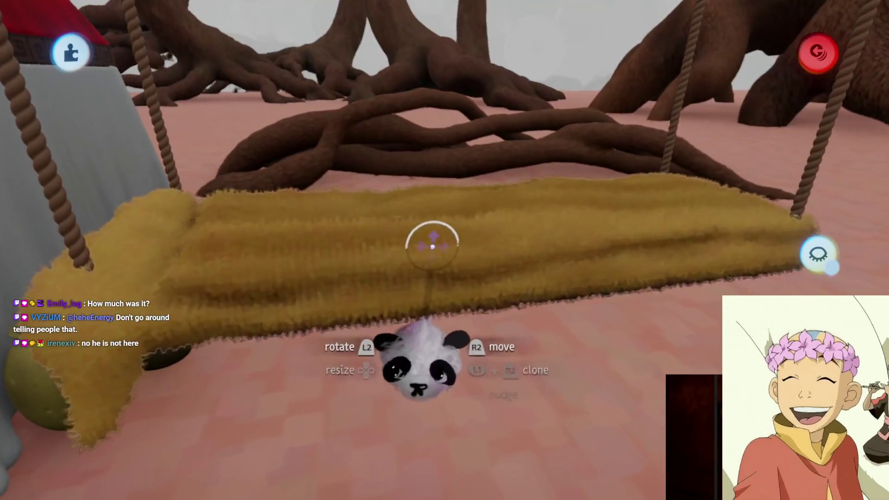
left_click(433, 246)
key("Escape")
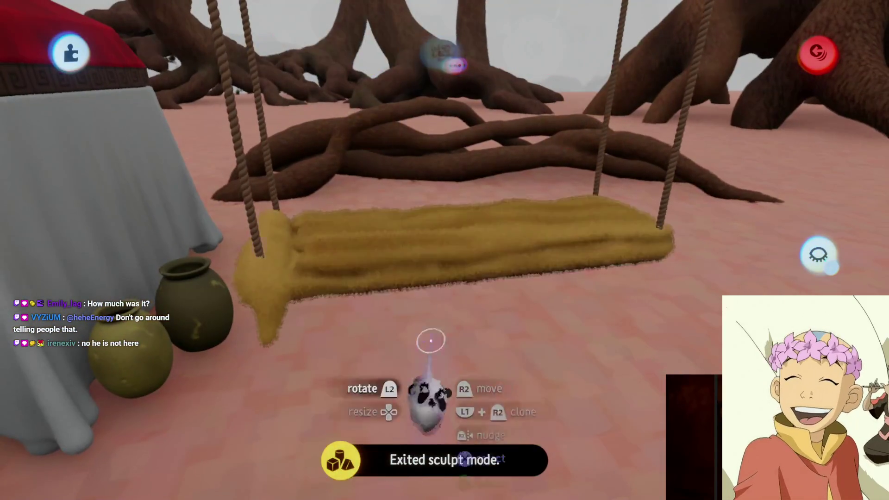
key("ctrl+z")
left_click(487, 52)
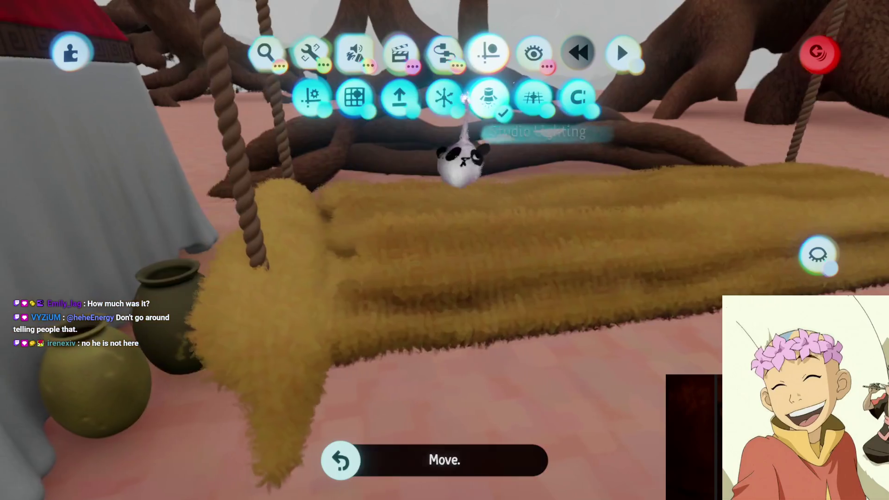
key("Escape")
- Turn the grass swing seat into a painting with Convert to Painting
mouse_move(436, 275)
left_mouse_down()
mouse_move(433, 211)
mouse_move(423, 199)
mouse_move(426, 215)
left_mouse_up()
mouse_move(436, 245)
left_mouse_down()
mouse_move(421, 274)
mouse_move(457, 301)
mouse_move(439, 192)
mouse_move(473, 204)
left_mouse_up()
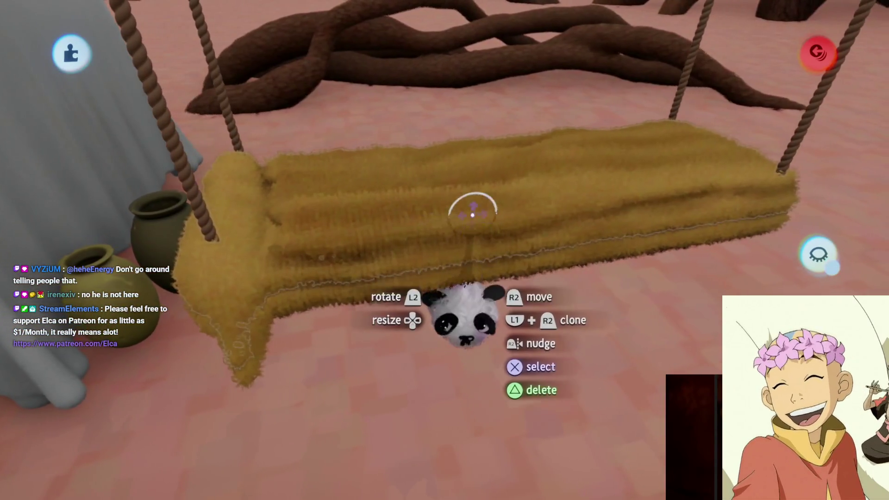
left_click(472, 204)
key("Escape")
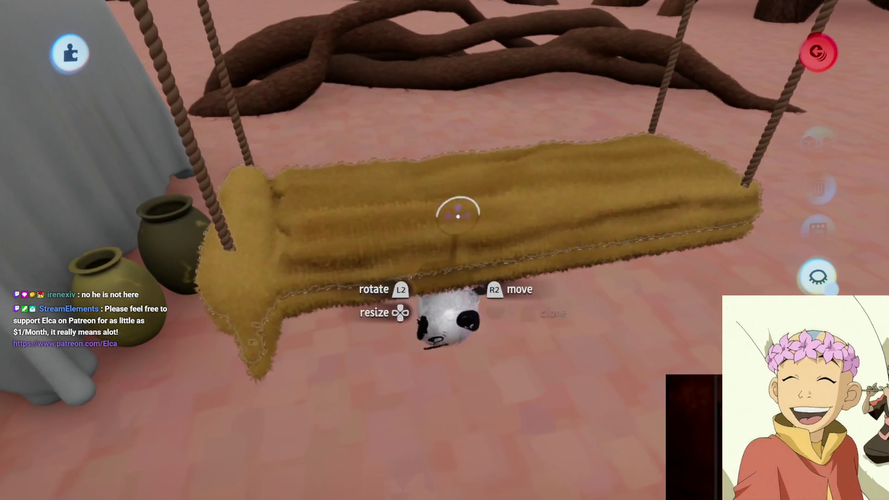
left_click(817, 144)
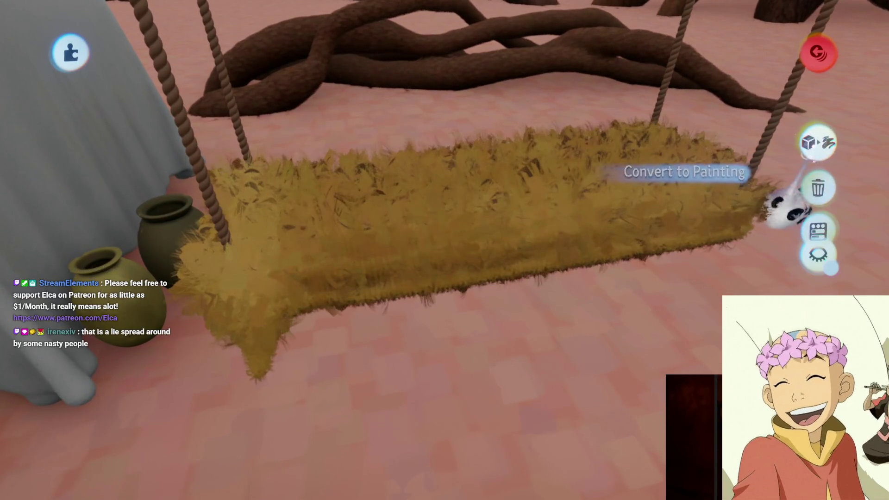
- Set the painted seat's coat to -100%, revert it to a sculpture, and open Fleck Properties
mouse_move(449, 217)
left_mouse_down()
mouse_move(441, 205)
mouse_move(397, 188)
left_mouse_up()
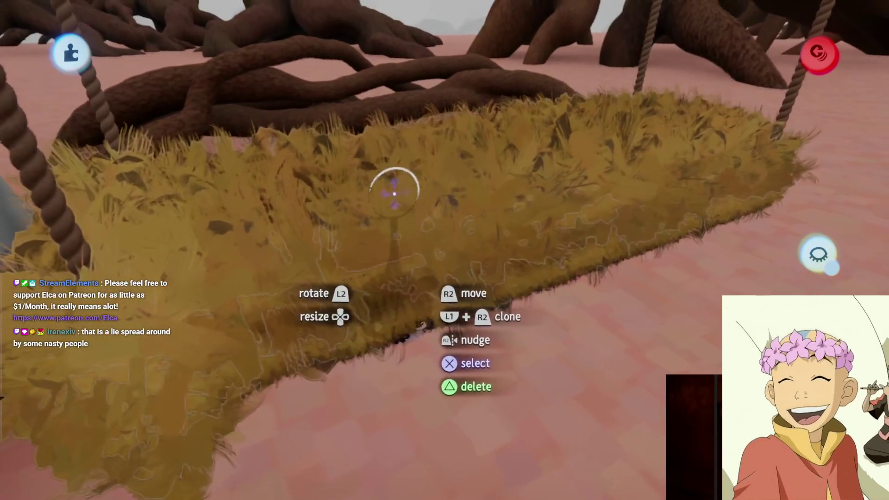
left_click(397, 188)
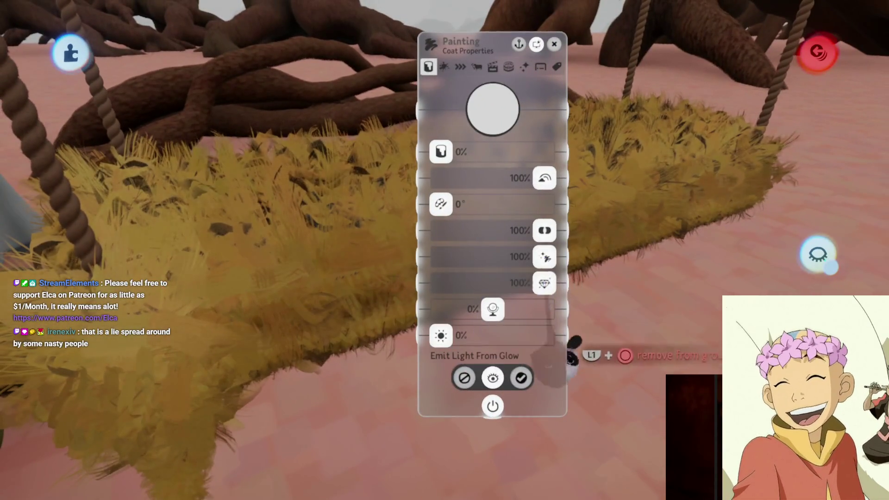
left_click_drag(493, 309, 441, 310)
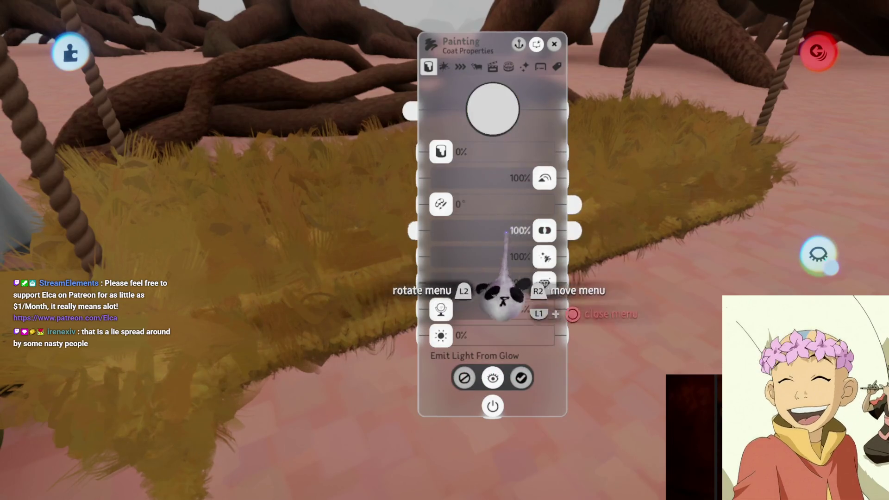
key("Escape")
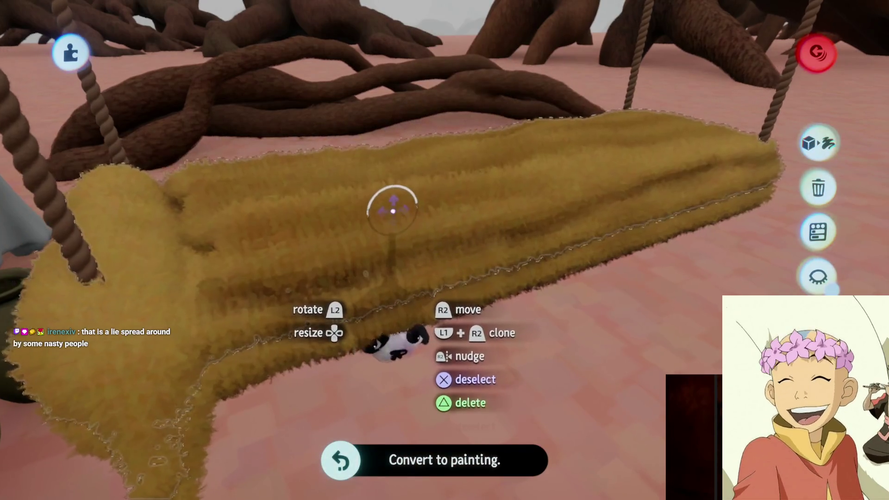
left_click(393, 211)
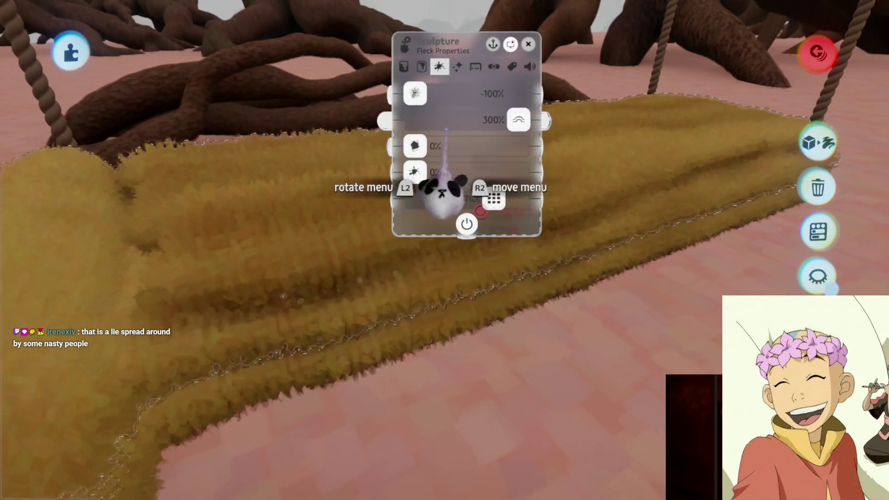
- Lower the seat's fleck setting from 300% to 20% and convert it to a painting again
left_click_drag(518, 119, 426, 119)
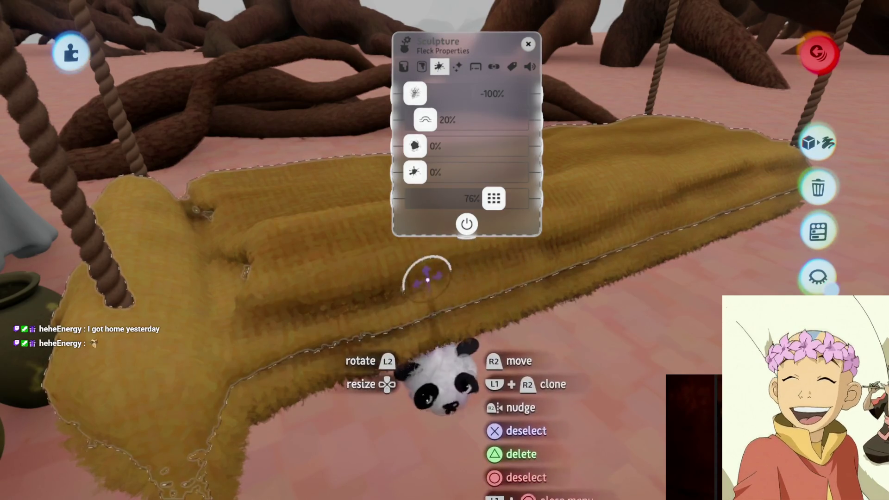
key("Escape")
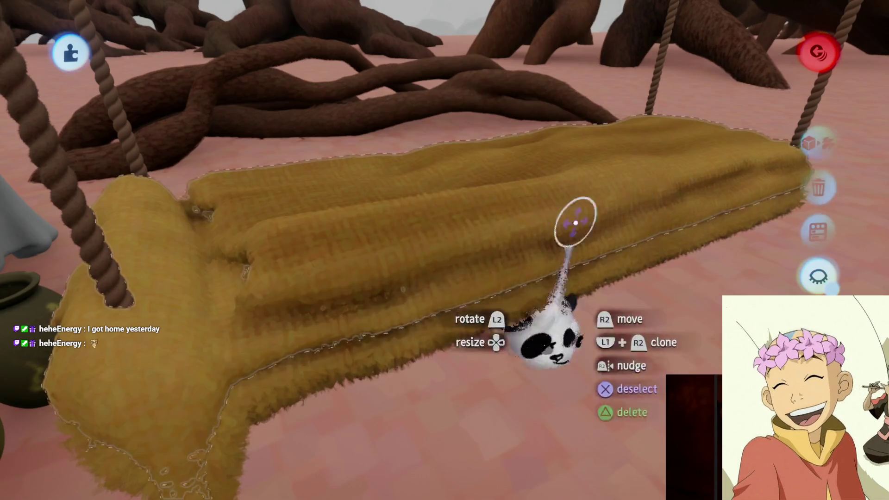
left_click(803, 158)
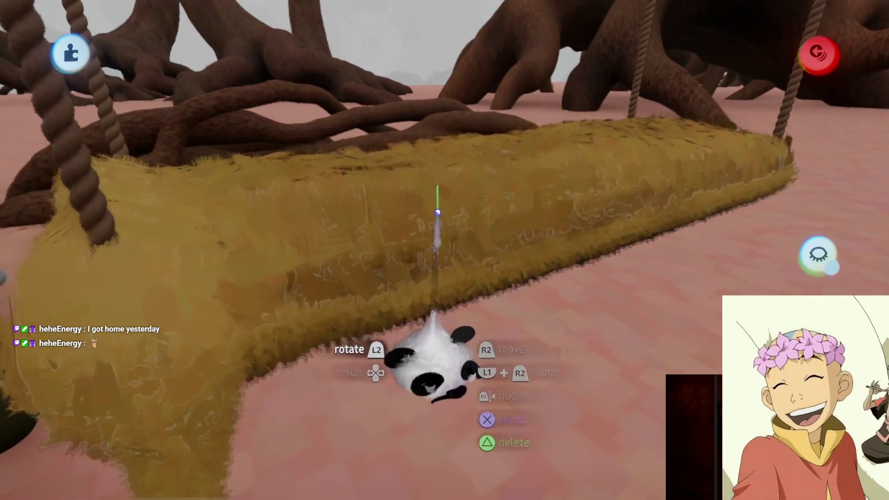
- Review the seat's outer and fleck properties, then move the seat and inspect its straw surface
left_click(437, 213)
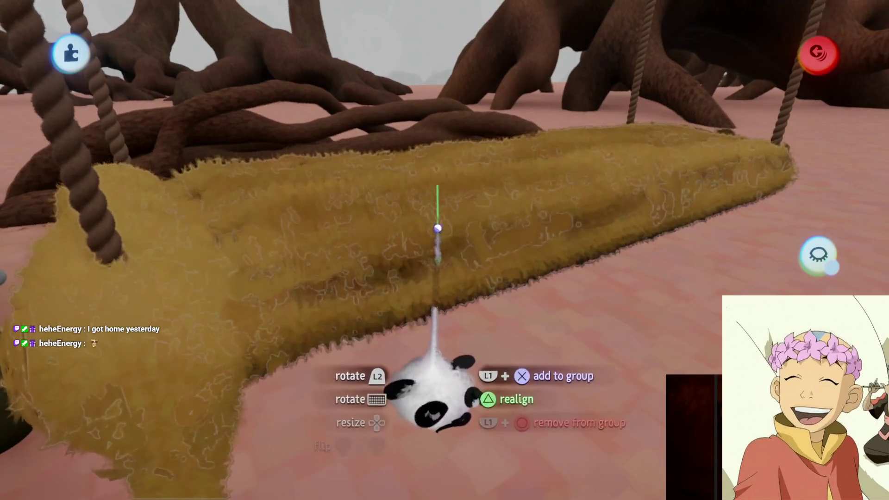
left_click(477, 198)
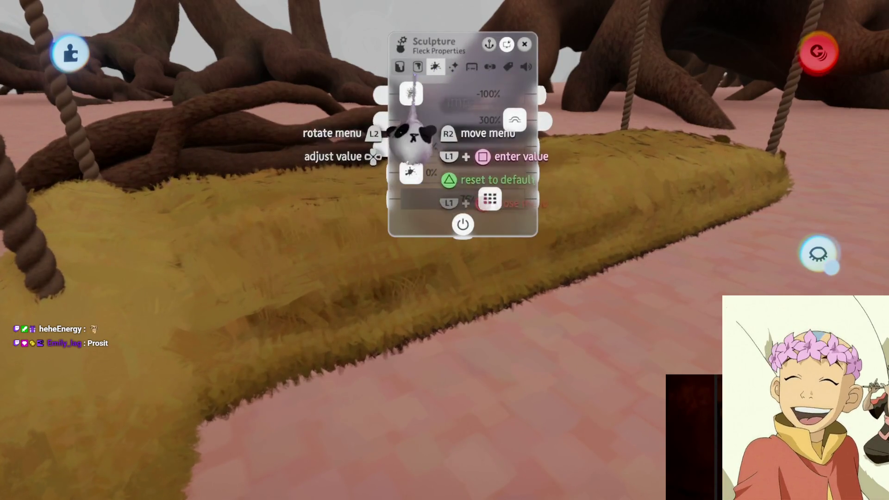
key("Left")
key("Left")
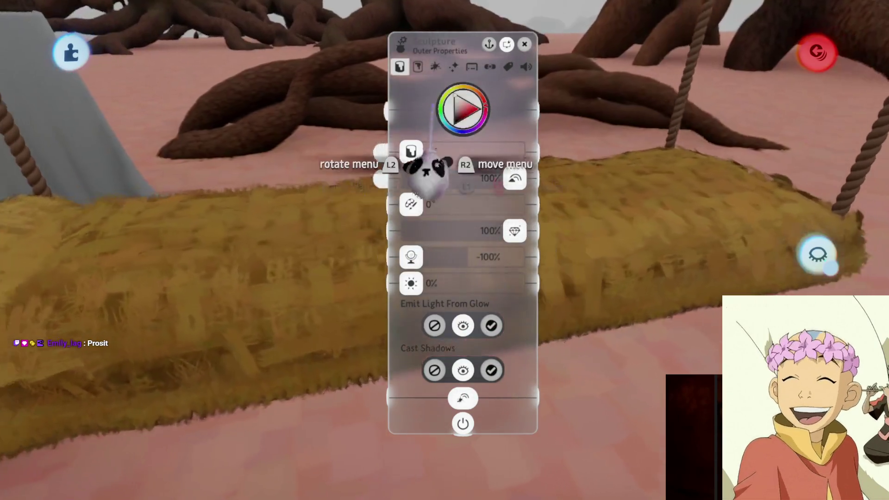
key("Right")
key("Right")
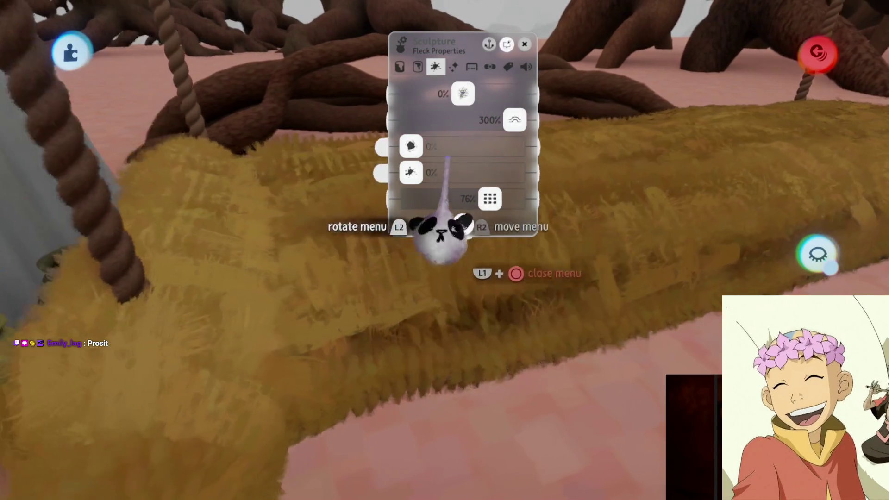
key("Escape")
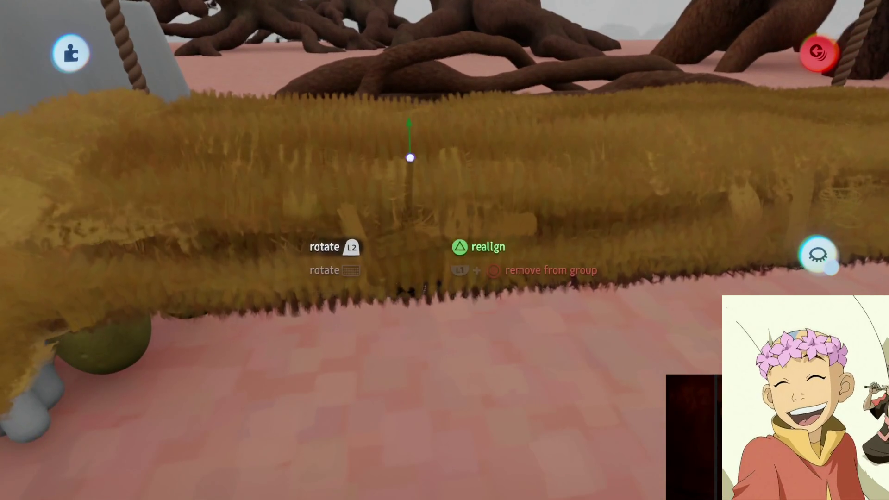
left_click_drag(394, 196, 352, 223)
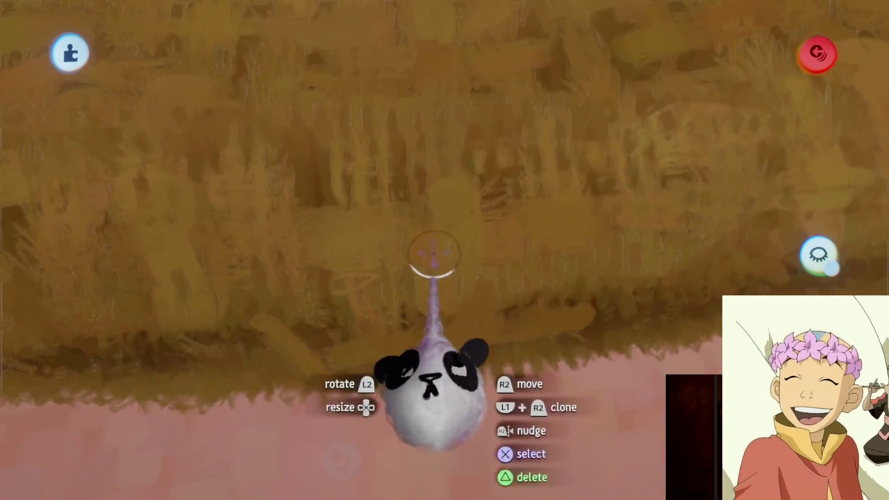
left_click_drag(423, 258, 443, 380)
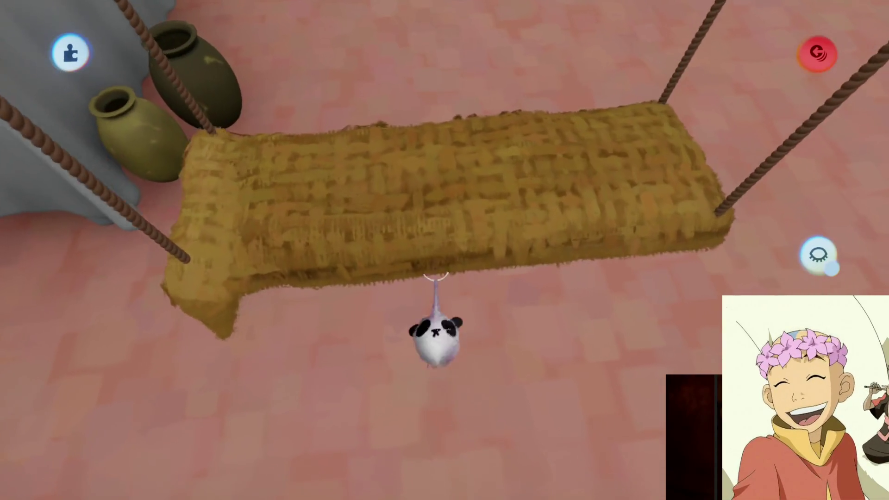
left_click_drag(436, 277, 443, 291)
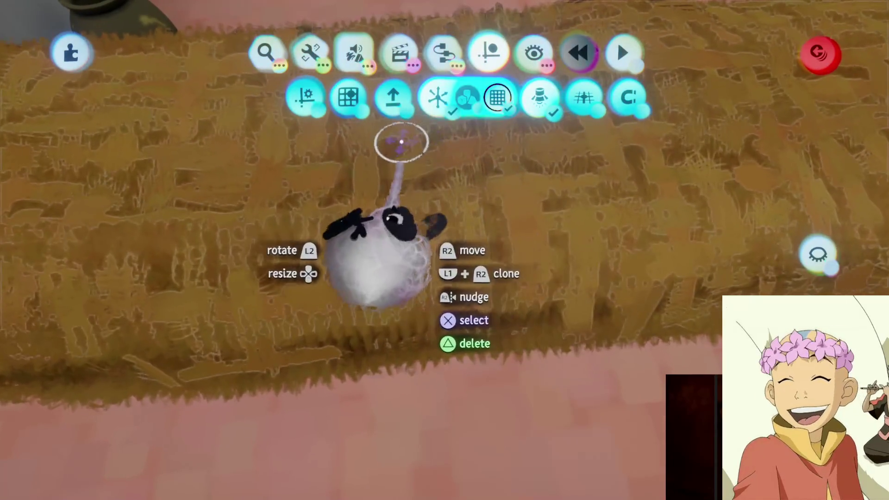
- In Style mode, apply Increase Ruffle with the Fleck tool and choose a long straw fleck type
mouse_move(401, 142)
left_mouse_down()
mouse_move(448, 224)
mouse_move(312, 64)
mouse_move(317, 88)
mouse_move(356, 97)
left_mouse_up()
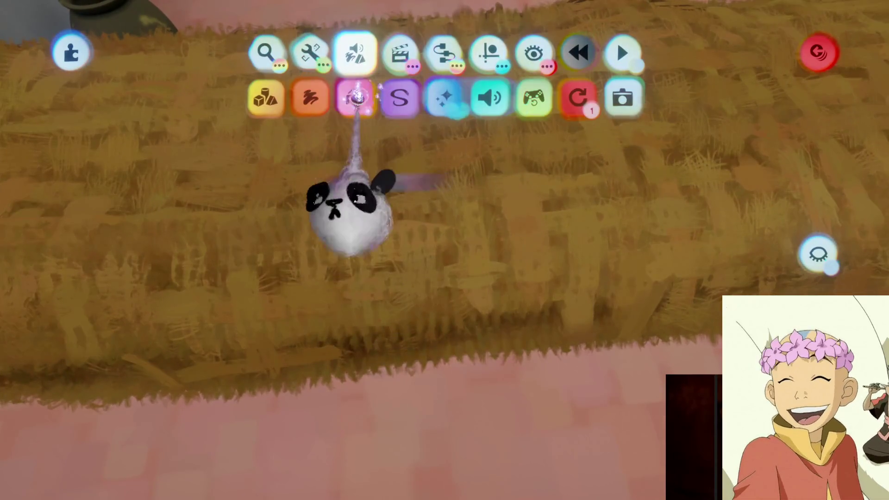
left_click(399, 97)
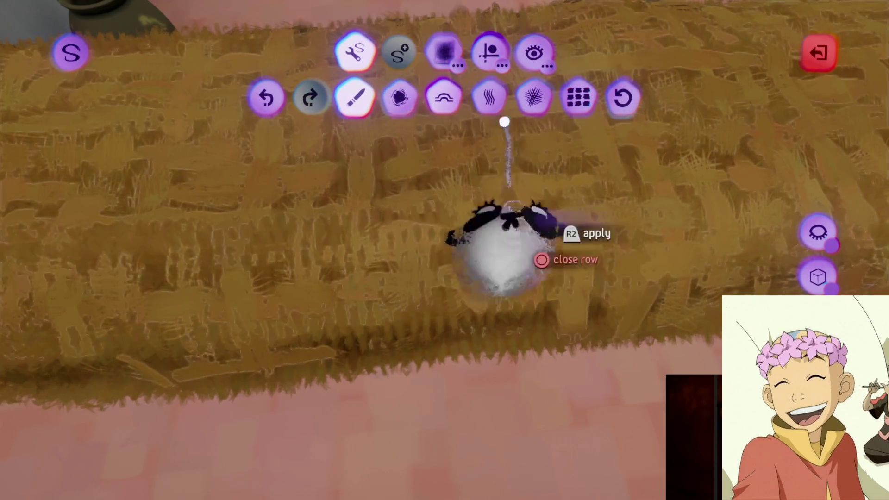
left_click(534, 97)
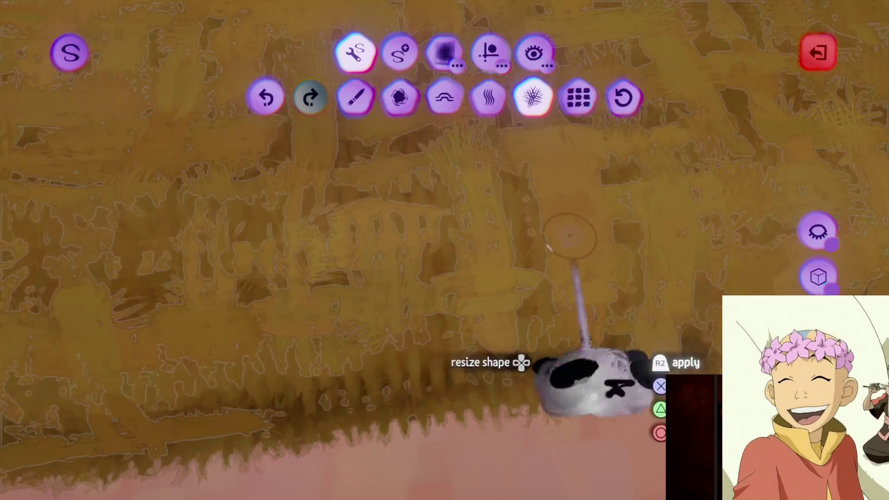
scroll(570, 236, "down", 5)
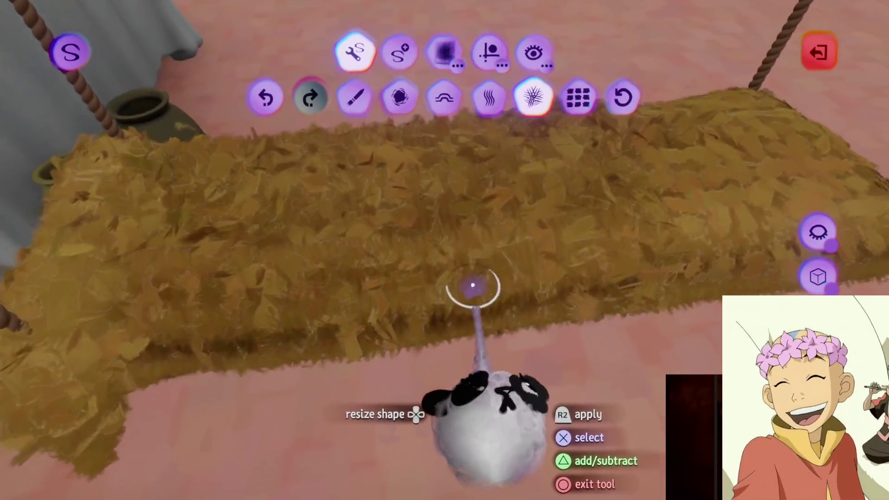
left_click(476, 278)
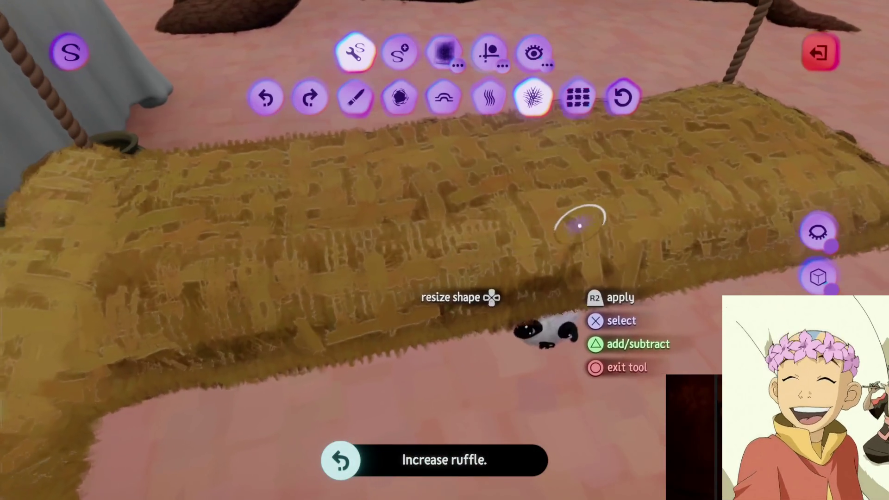
scroll(594, 216, "up", 3)
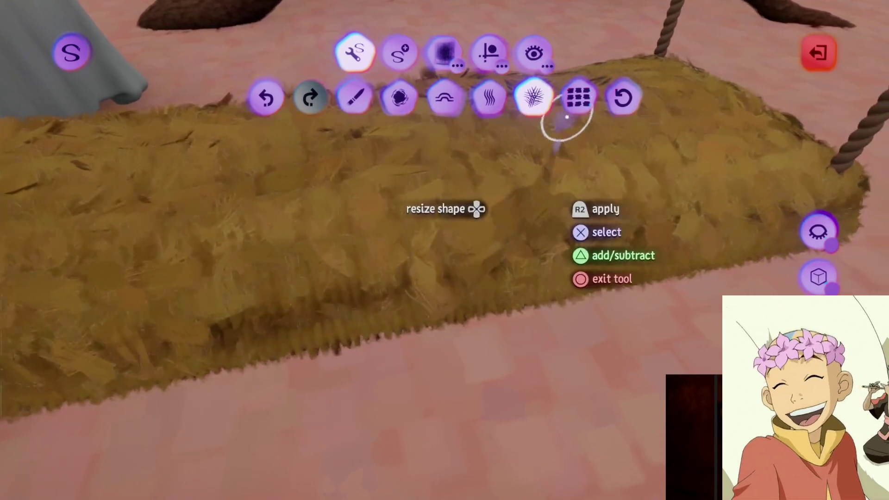
left_click(495, 206)
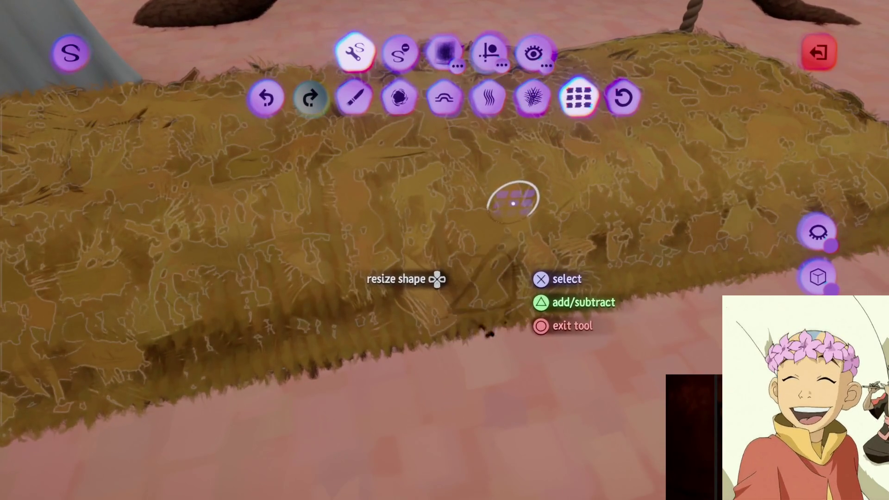
key("Escape")
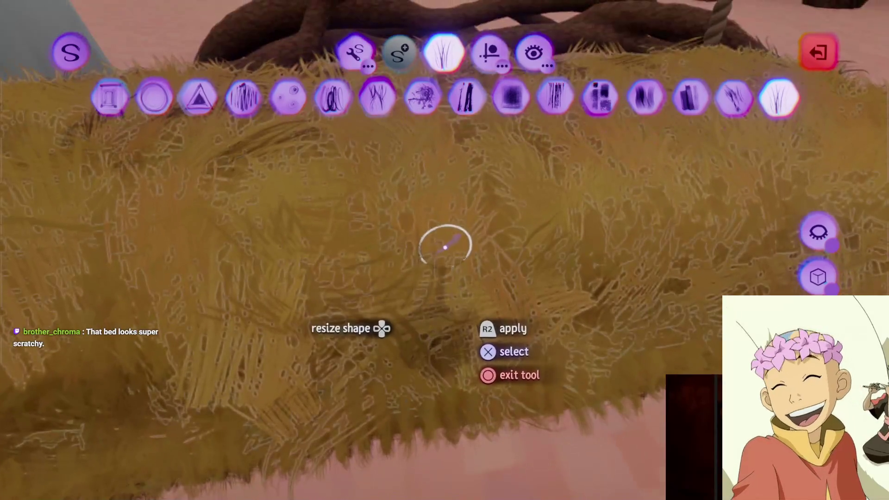
key("Escape")
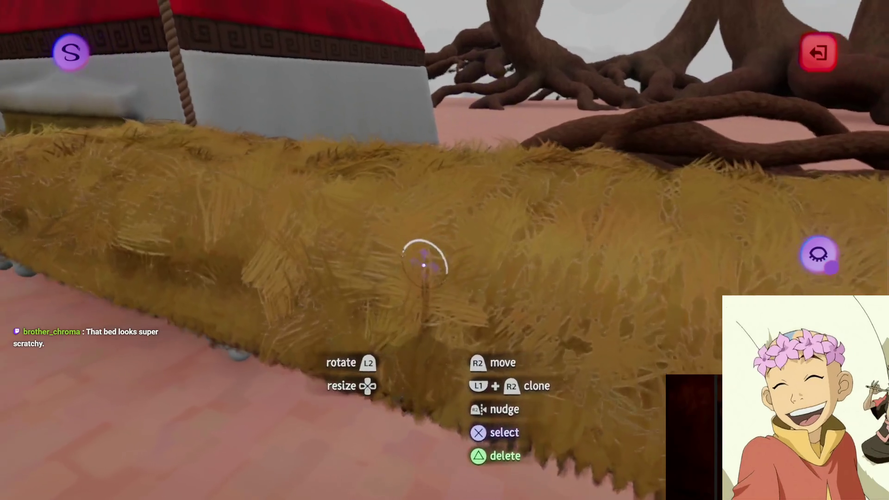
- Grab the hay seat, exit Style mode, and undo the accidental deletion of the swing
left_click_drag(413, 238, 437, 469)
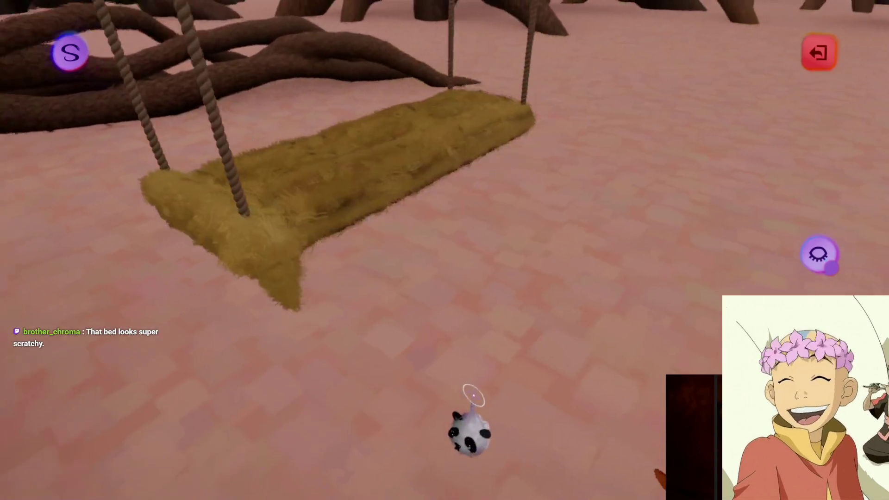
mouse_move(469, 392)
left_mouse_down()
mouse_move(468, 339)
mouse_move(458, 416)
left_mouse_up()
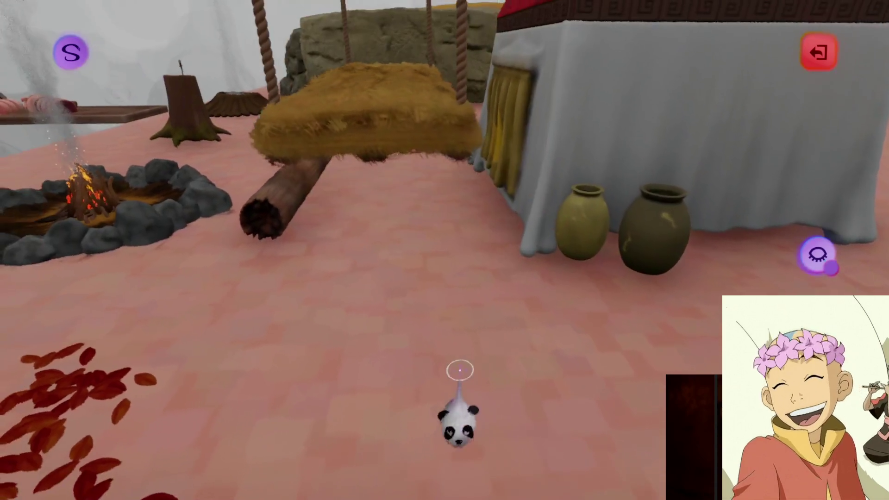
key("Escape")
mouse_move(410, 355)
left_mouse_down()
mouse_move(441, 342)
mouse_move(452, 282)
mouse_move(479, 249)
mouse_move(487, 273)
mouse_move(460, 288)
mouse_move(417, 284)
mouse_move(423, 270)
left_mouse_up()
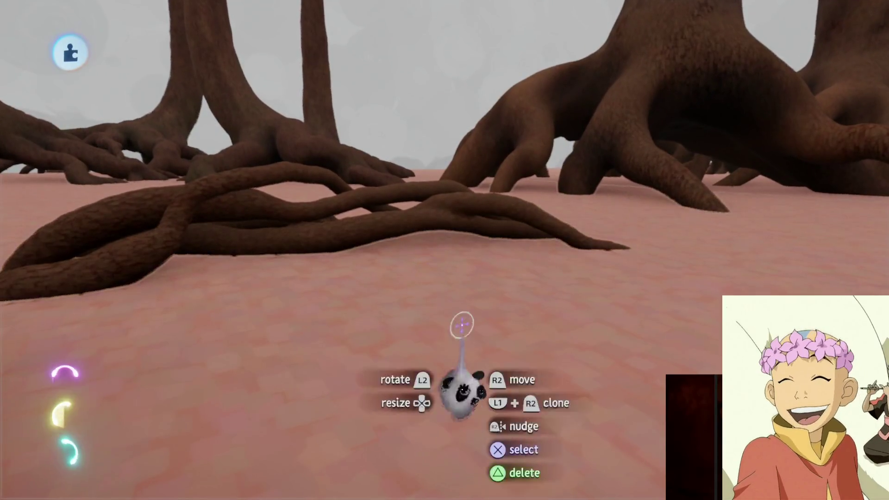
key("ctrl+z")
key("ctrl+z")
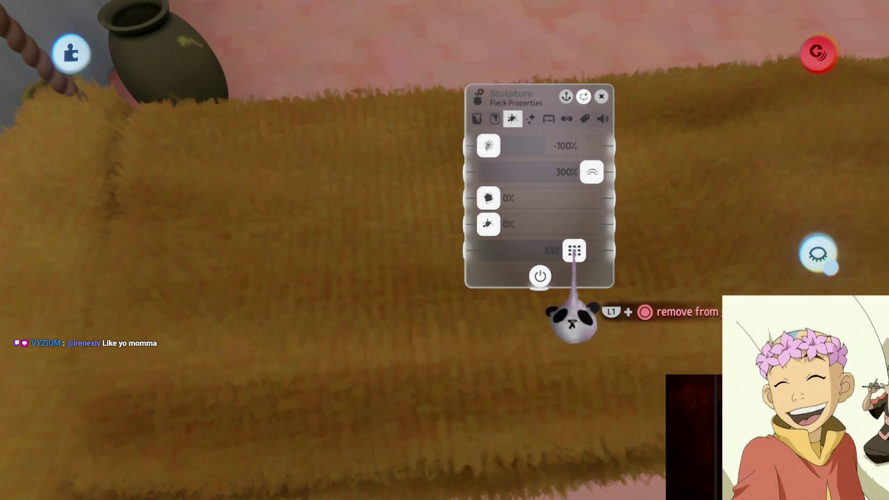
- Close the fleck properties and sculpt the golden fur mat flat between its two ropes
key("Escape")
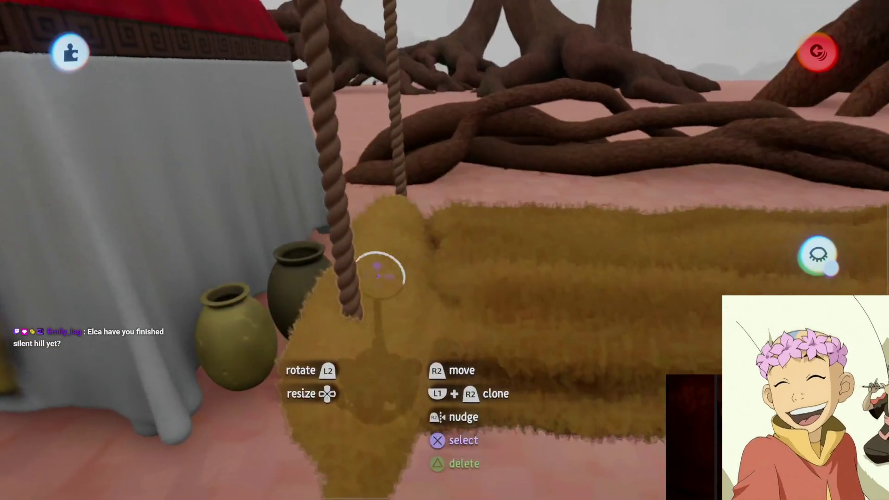
left_click(412, 250)
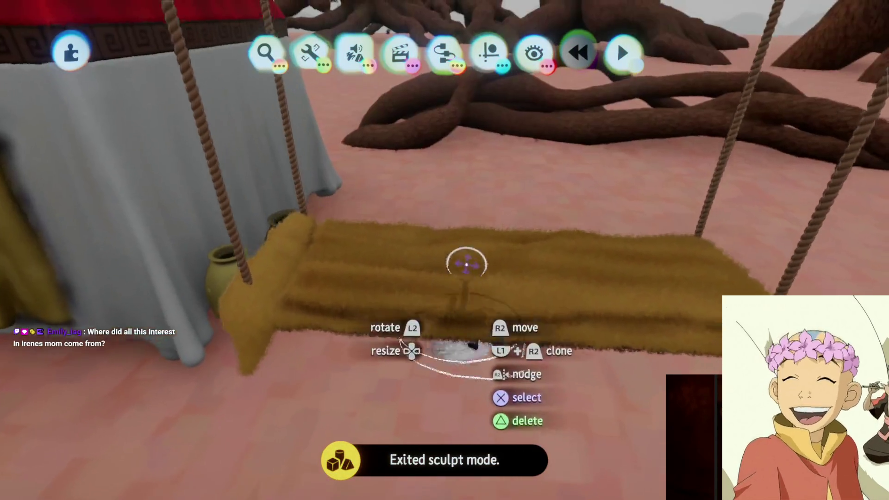
- Exit the creation, saving Jet's Forest Assets online as a Private version, and go to My Creations
key("Escape")
left_click(635, 347)
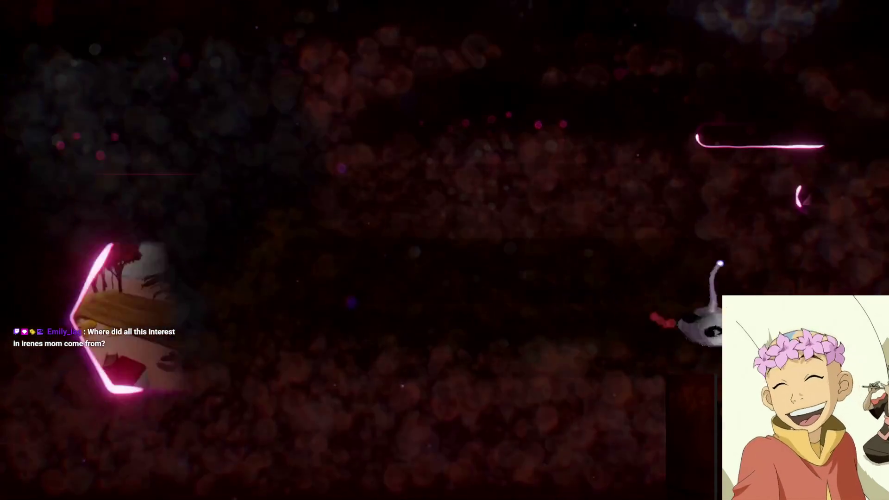
left_click(810, 264)
left_click(822, 54)
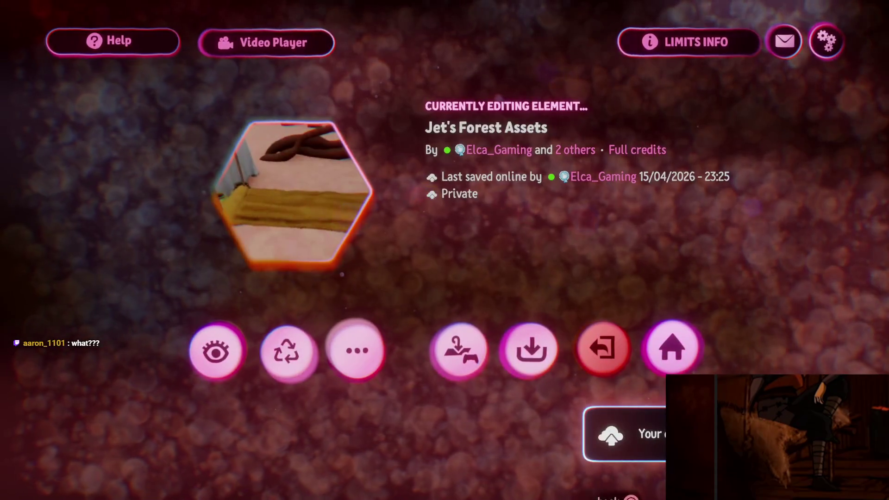
left_click(622, 358)
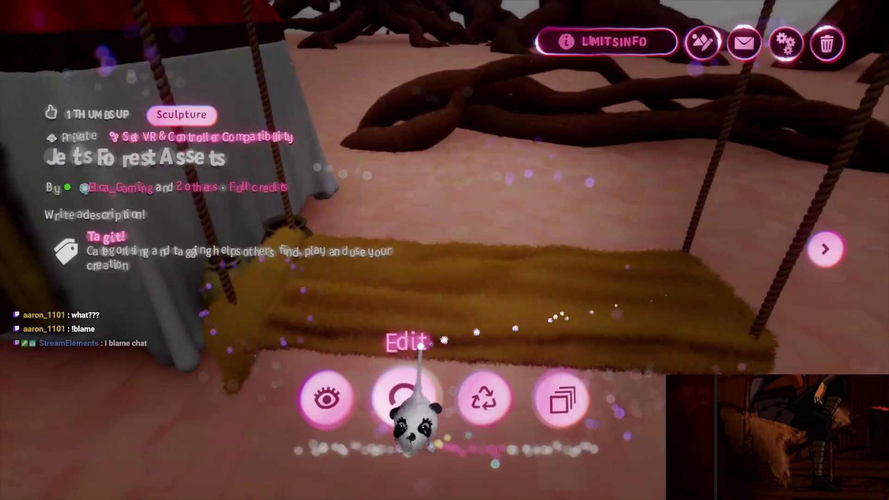
- Reopen the forest camp creation and edit the coiled rope sculpture beside the campfire
left_click(406, 394)
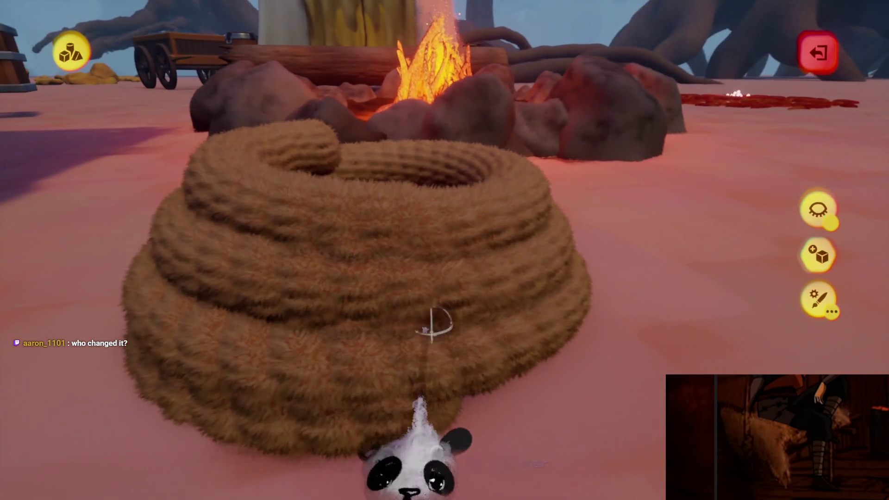
left_click(420, 416)
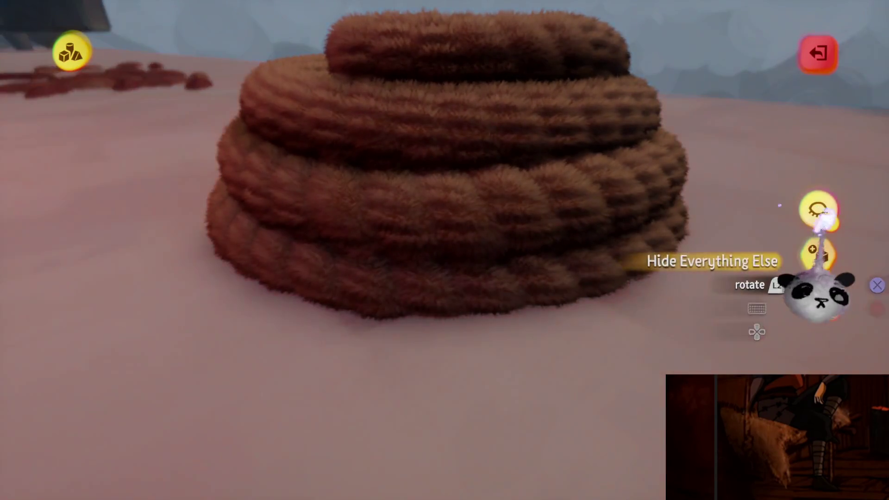
- Isolate the rope coil with Hide Everything Else, smear it with Spraypaint, and exit sculpting
left_click(820, 211)
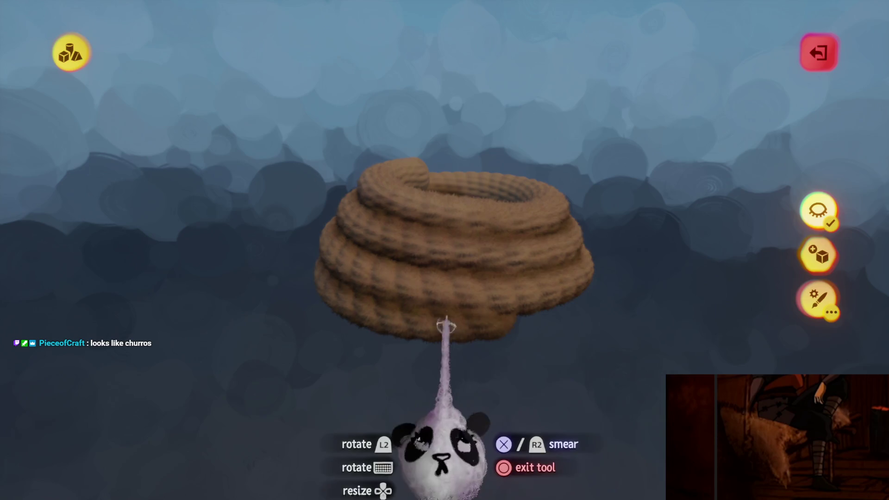
key("Escape")
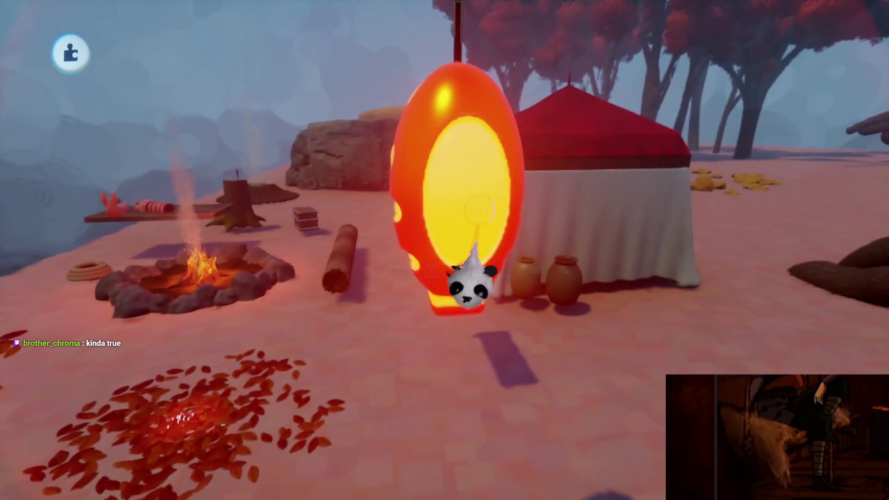
- Leave sculpt mode to return to the camp scene with the orange-red lantern
key("Escape")
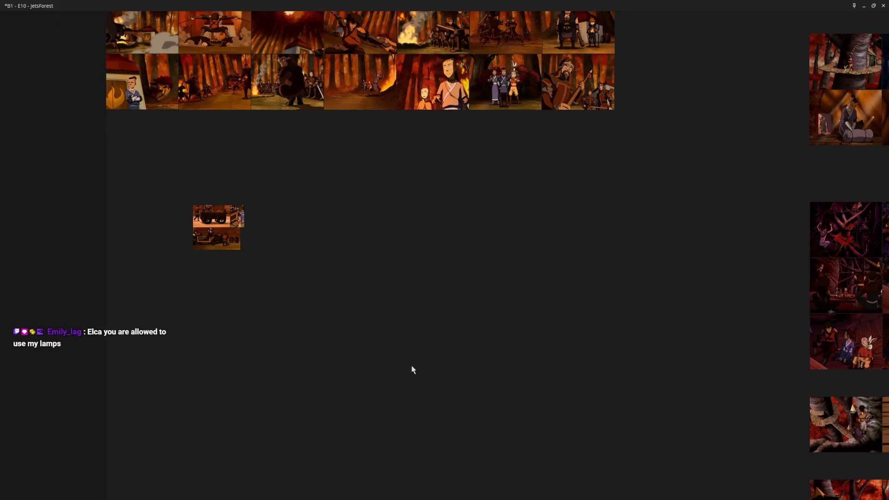
- Zoom in on the orange ribbed lantern screenshot with the cream oval window and centre it
scroll(494, 215, "up", 3)
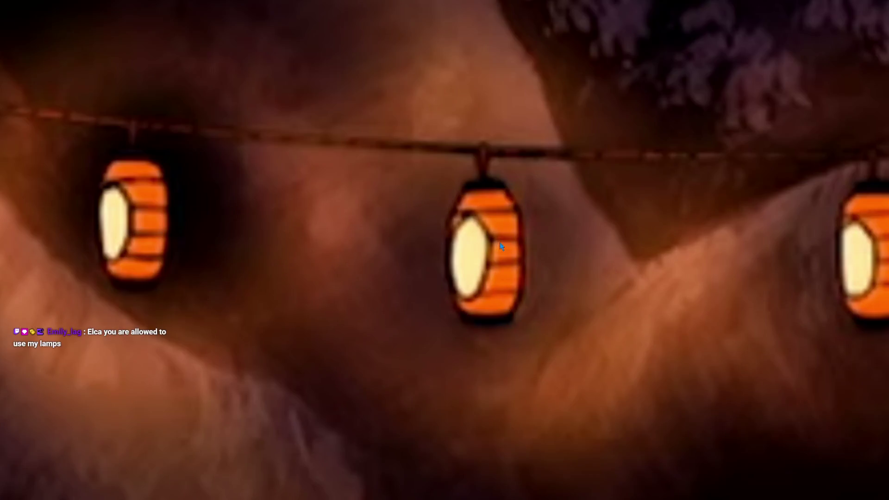
scroll(522, 276, "up", 5)
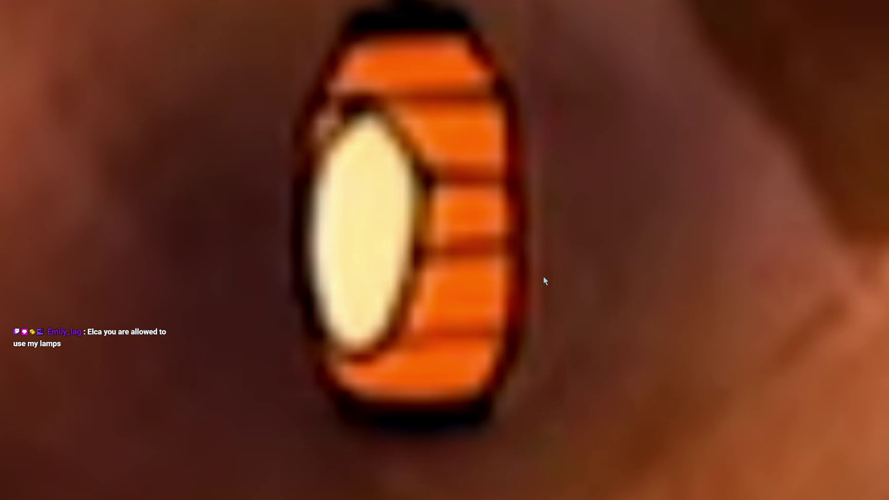
mouse_move(556, 254)
left_mouse_down()
mouse_move(599, 340)
mouse_move(603, 296)
left_mouse_up()
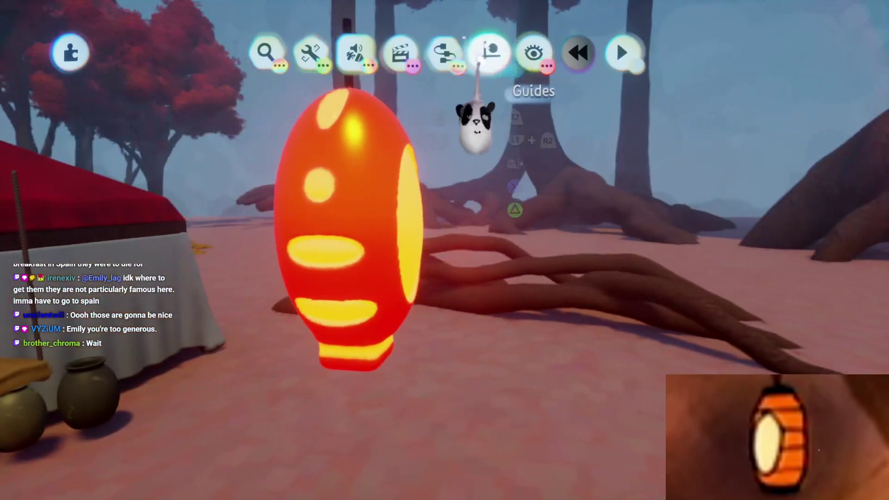
- Bring up the Guides menu with the grid snapping settings above the camp scene
left_click(490, 52)
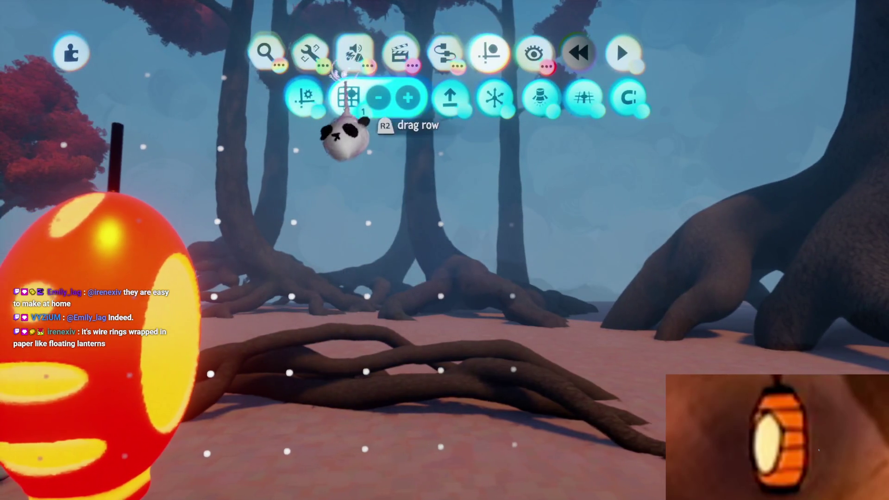
left_click(274, 88)
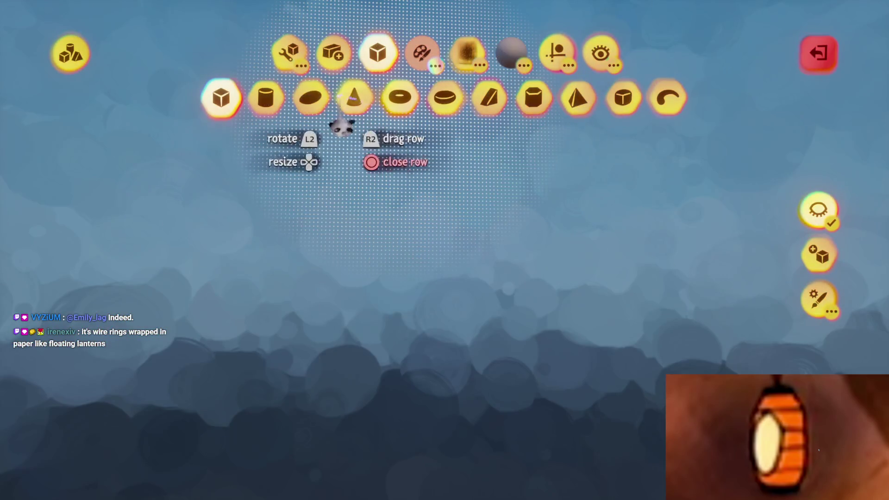
left_click(385, 174)
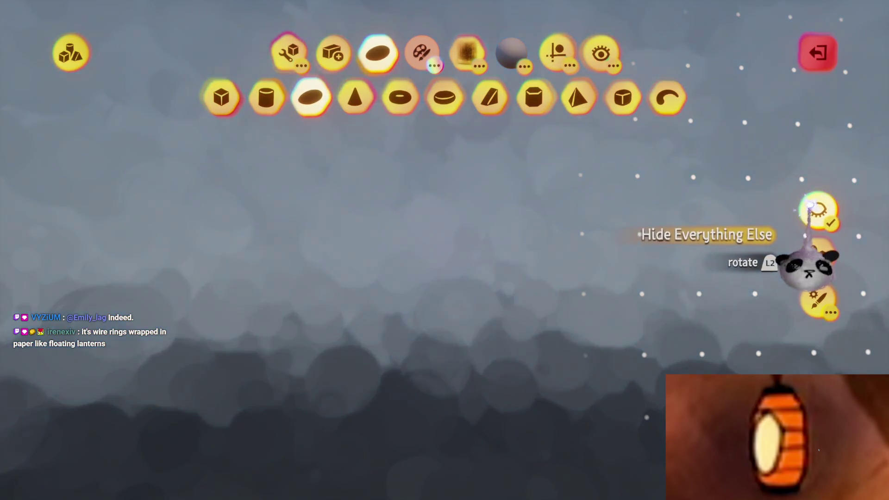
left_click(813, 208)
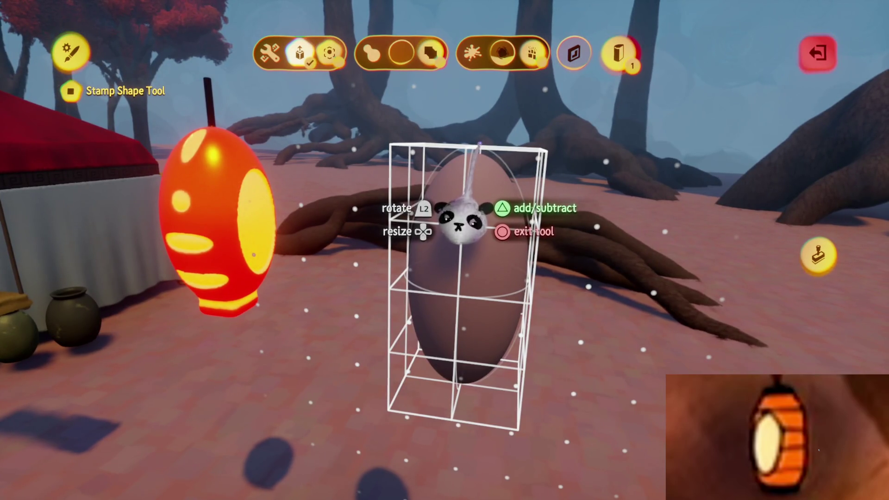
key("Escape")
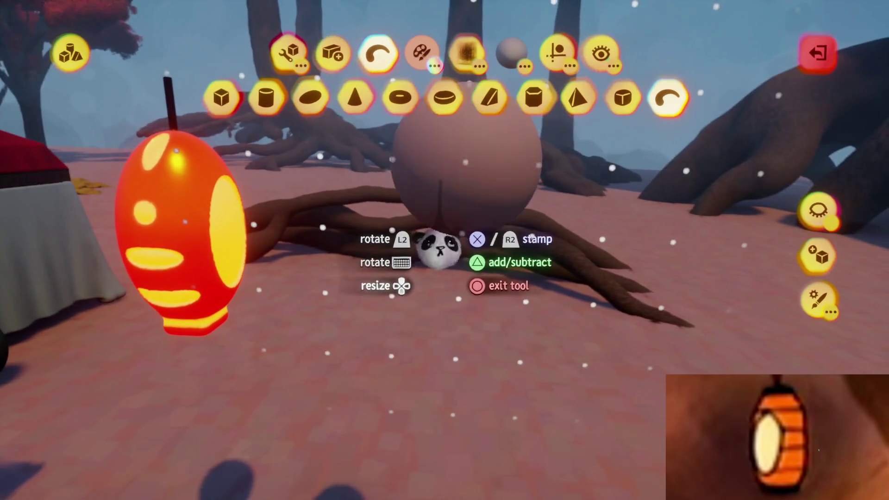
left_click_drag(456, 233, 458, 352)
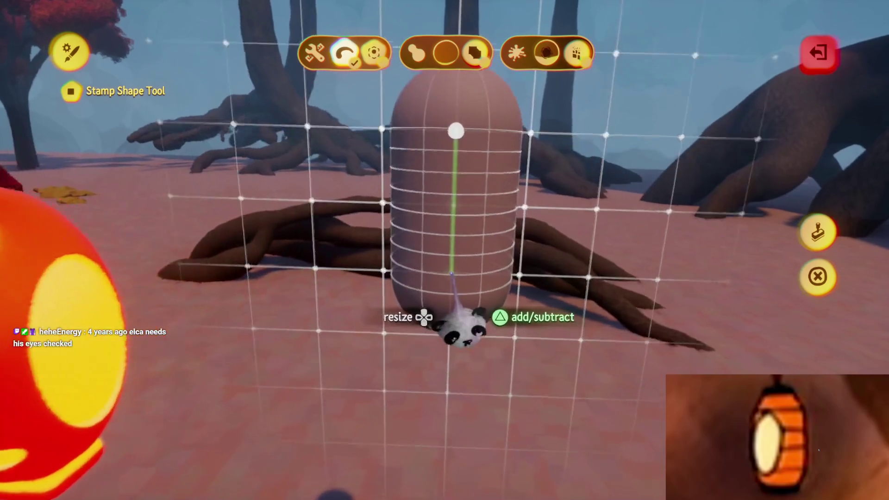
left_click(460, 317)
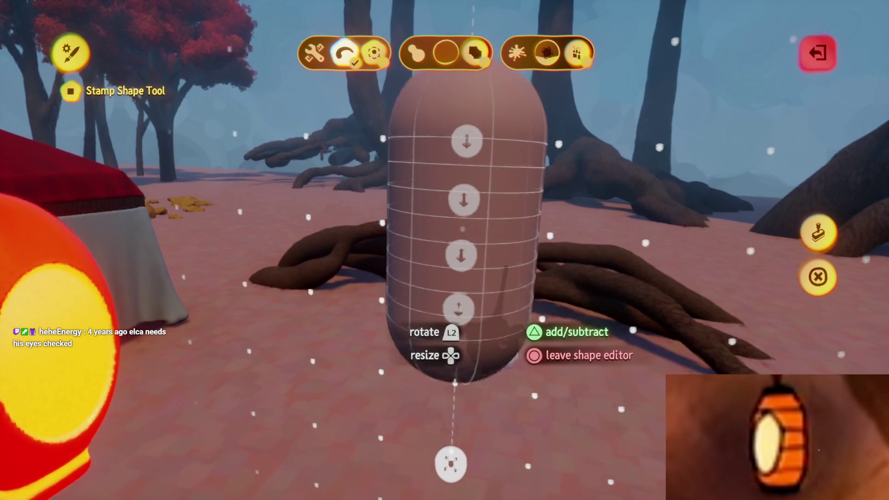
key("Escape")
key("Escape")
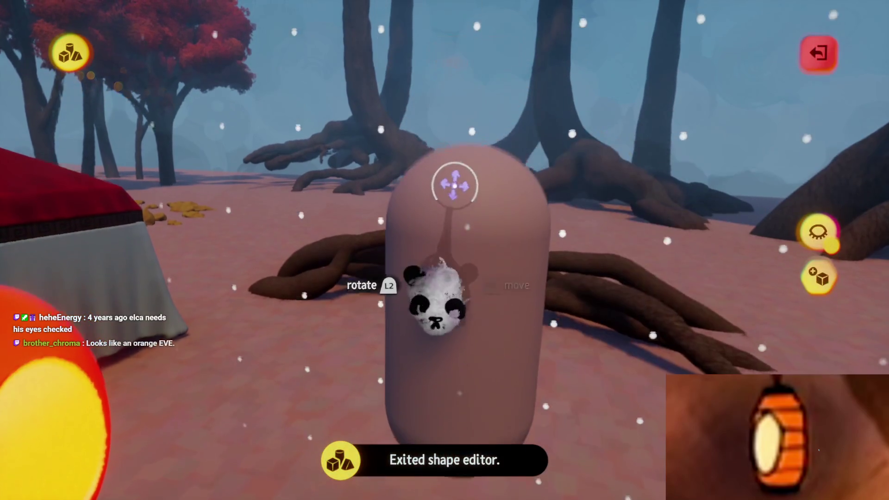
key("Return")
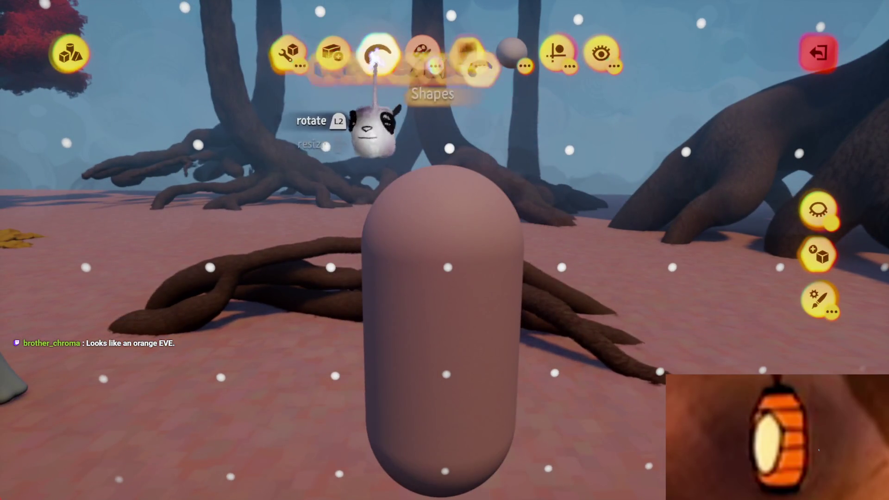
left_click(354, 95)
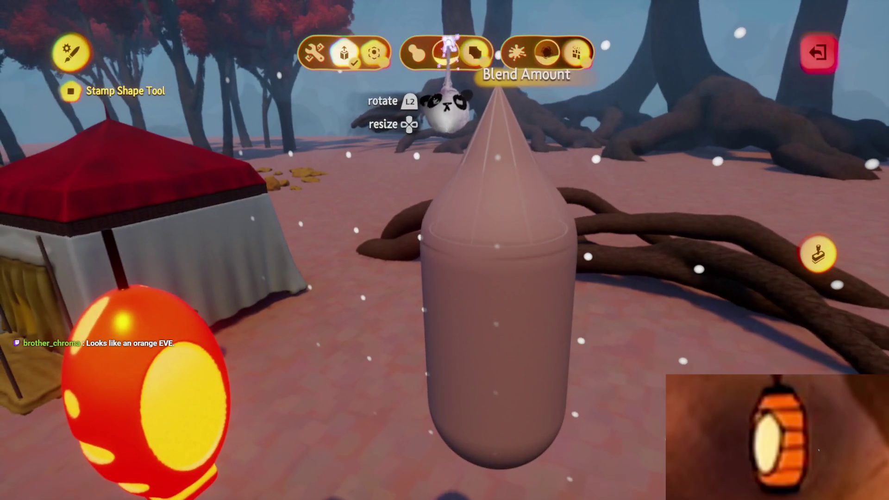
key("Escape")
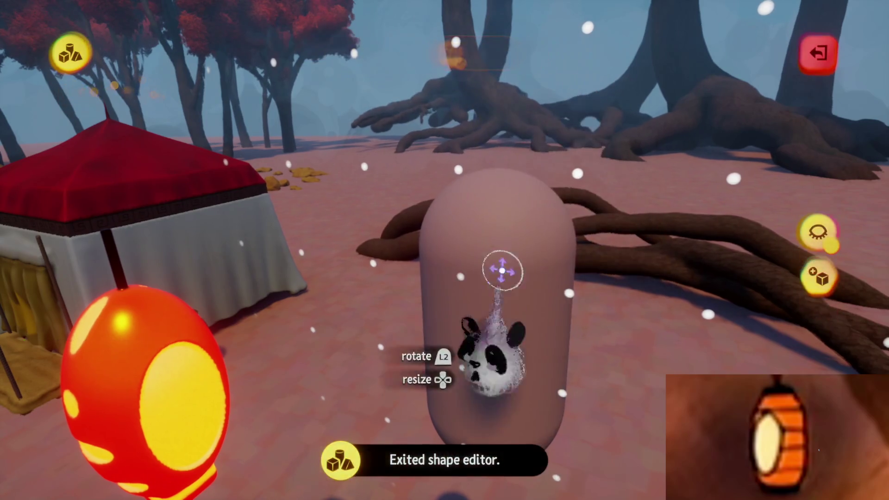
key("Escape")
key("Tab")
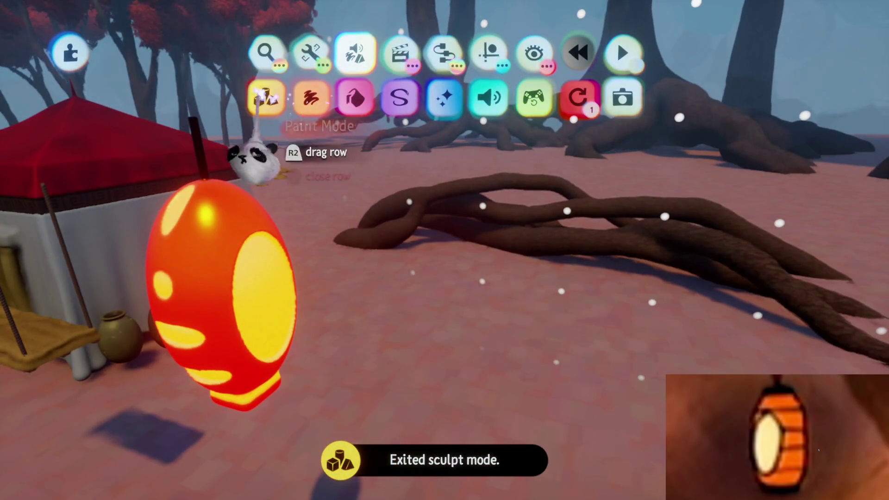
- Start a new sculpture and stretch a sphere upward into a tall egg
left_click(268, 98)
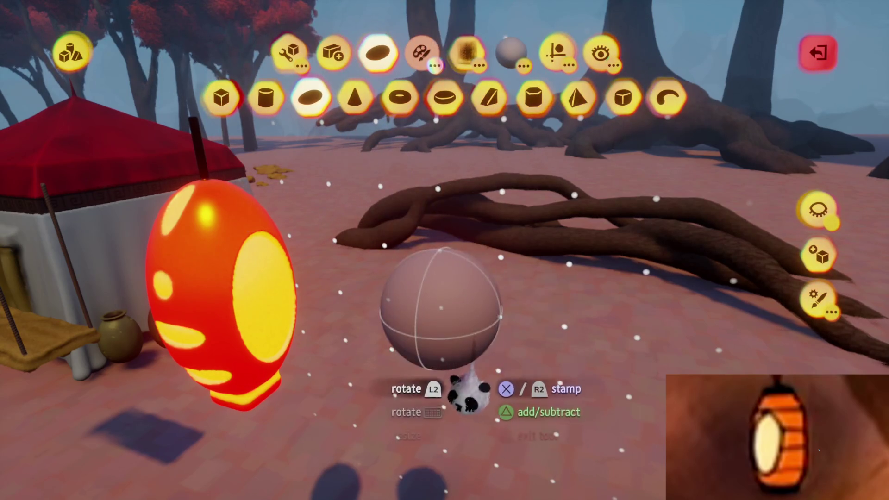
mouse_move(468, 392)
left_mouse_down()
mouse_move(444, 215)
mouse_move(442, 269)
left_mouse_up()
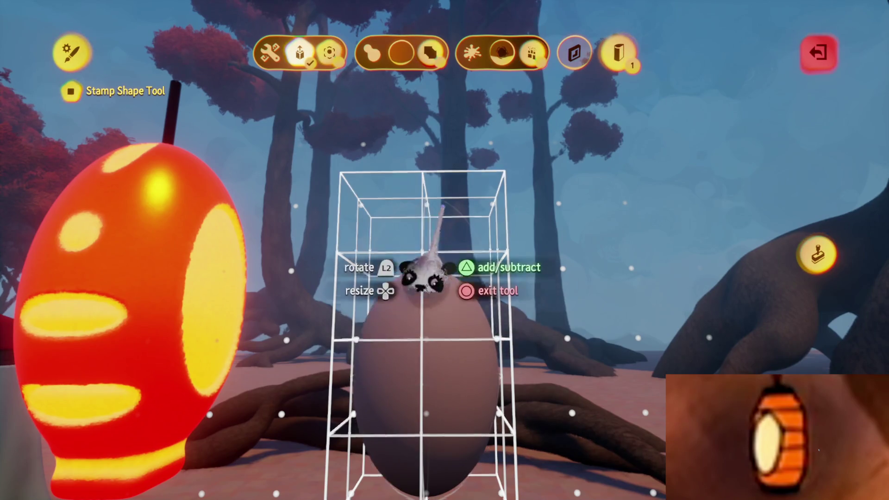
key("Escape")
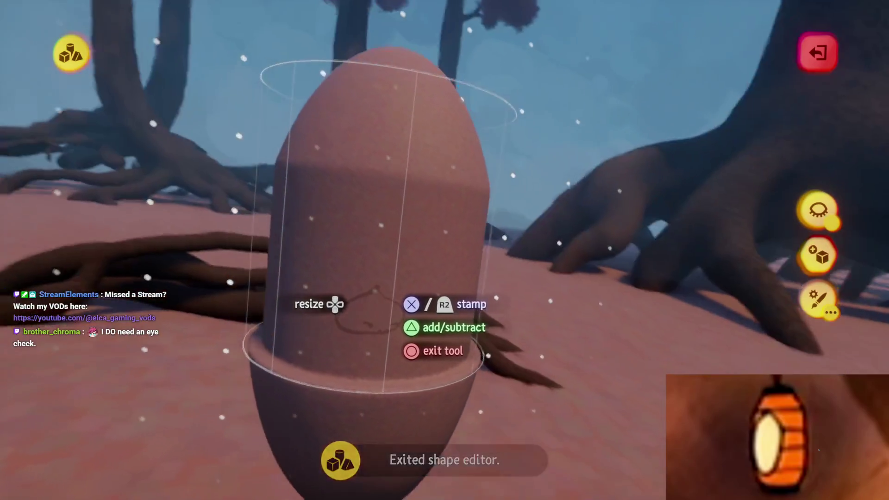
key("Escape")
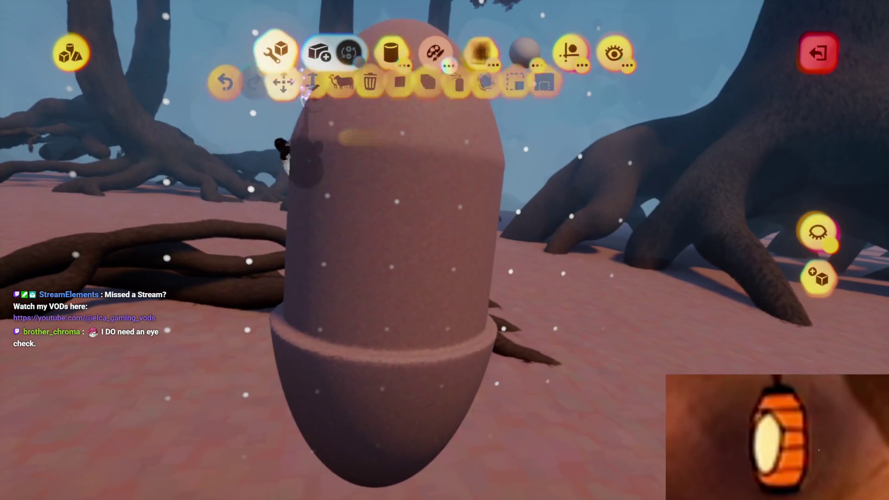
- Restretch the capsule's proportions, pick a cube stamp, and finish sculpting
key("Return")
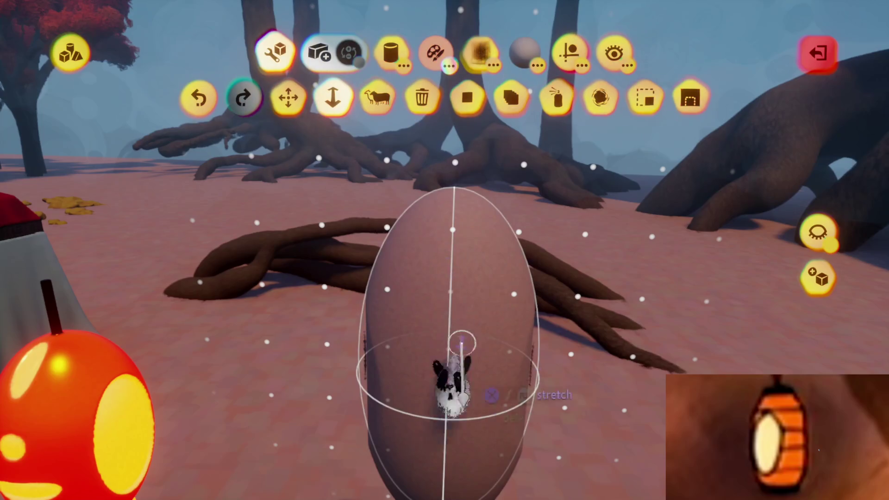
left_click_drag(452, 379, 428, 297)
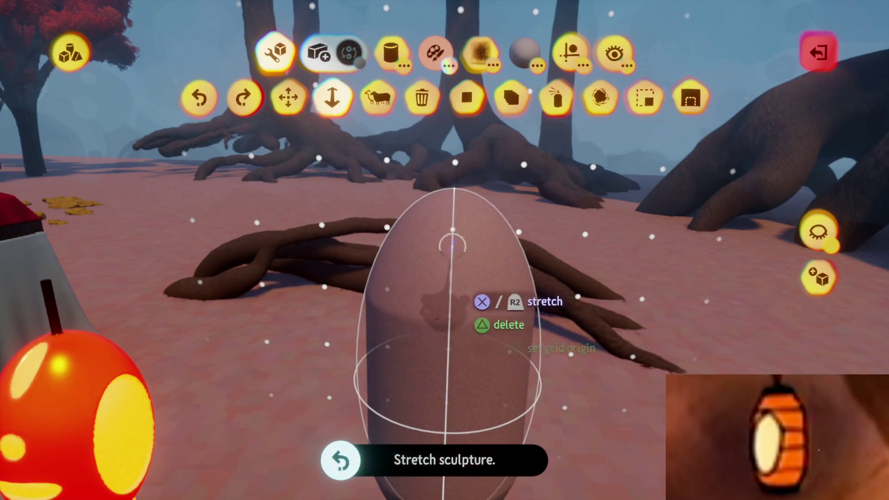
key("Escape")
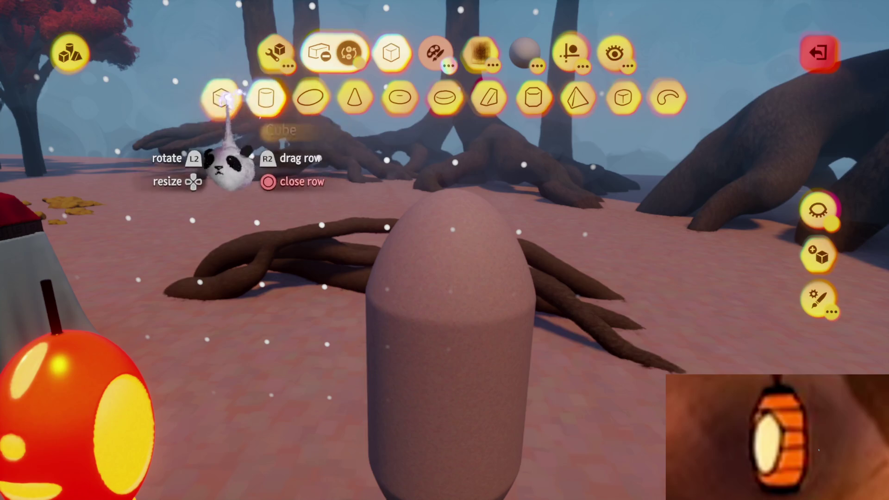
left_click(222, 97)
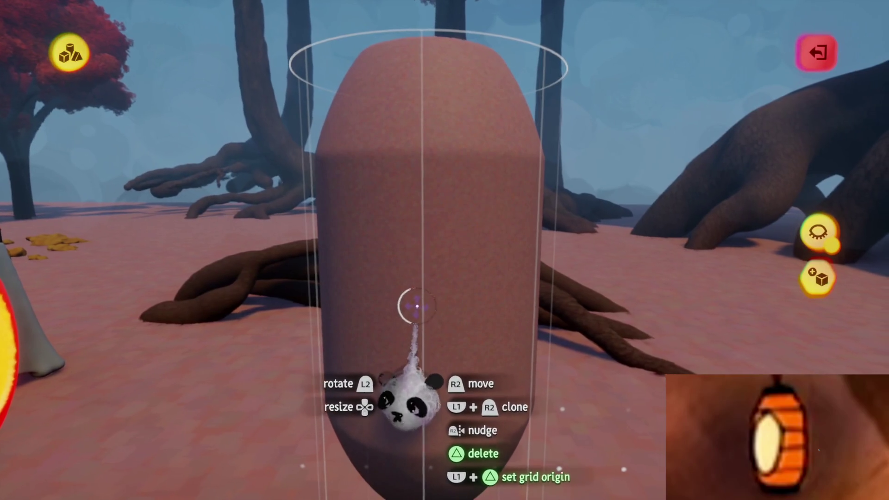
key("Escape")
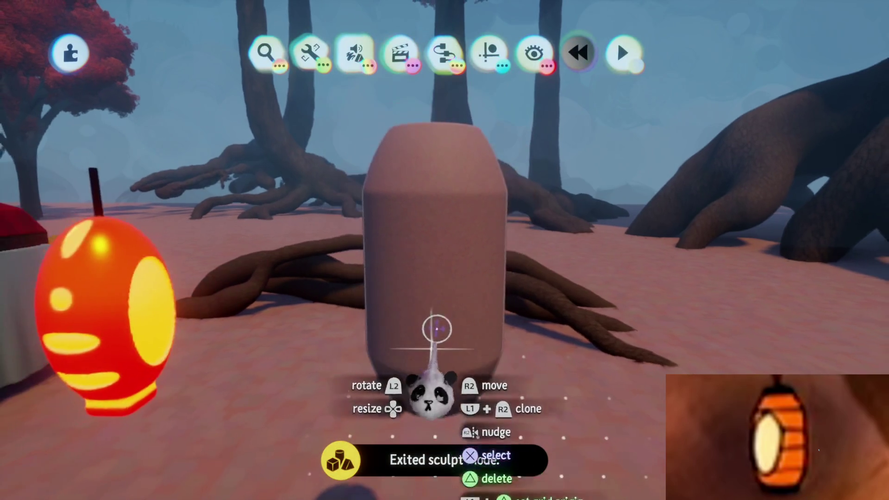
- Clone the capsule and sculpt the copy into flat discs using an enlarged, stretched stamp
mouse_move(445, 287)
left_mouse_down()
mouse_move(482, 278)
mouse_move(503, 298)
mouse_move(457, 274)
left_mouse_up()
double_click(397, 248)
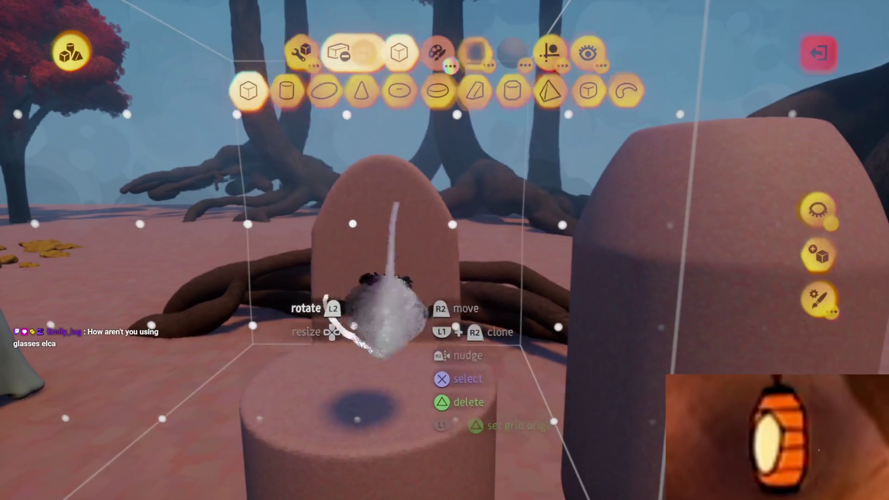
key("Up")
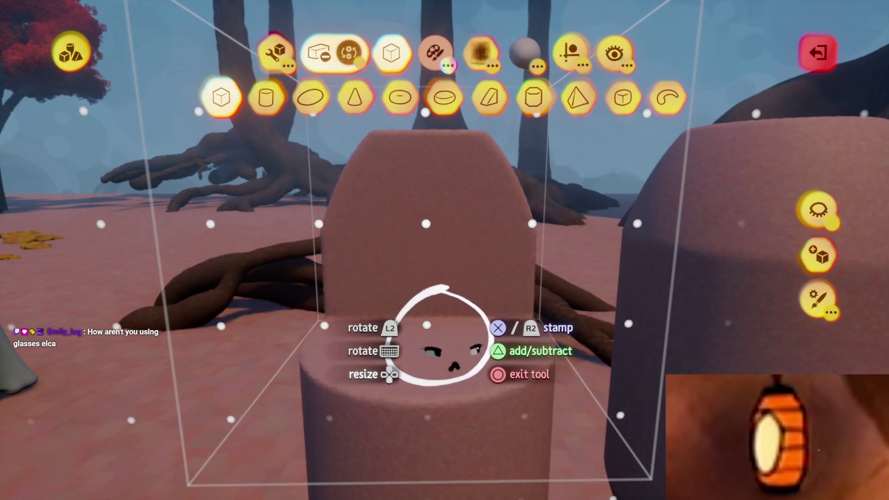
mouse_move(452, 353)
left_mouse_down()
mouse_move(440, 347)
mouse_move(500, 407)
mouse_move(477, 338)
mouse_move(477, 358)
mouse_move(503, 246)
mouse_move(490, 250)
mouse_move(512, 246)
left_mouse_up()
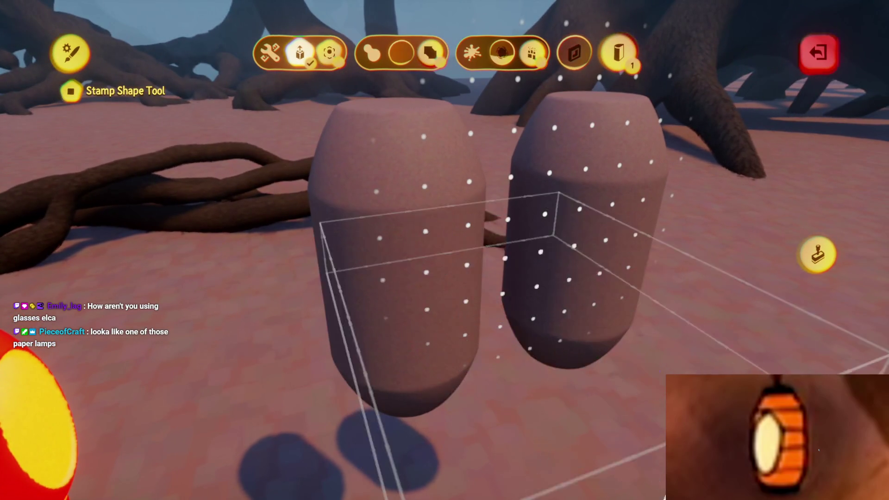
key("Escape")
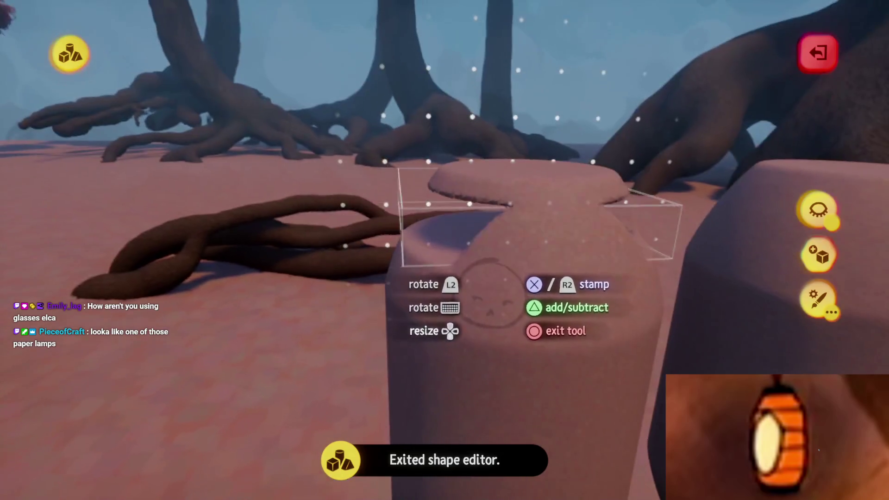
left_click(472, 210)
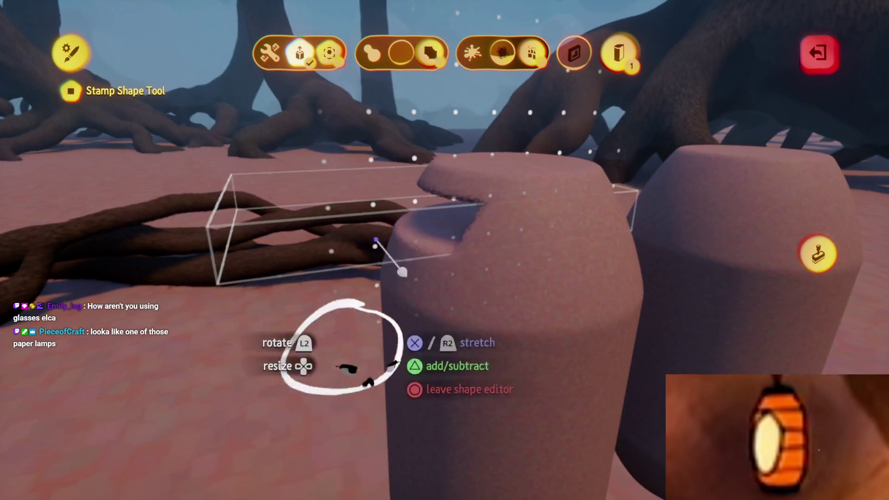
key("Escape")
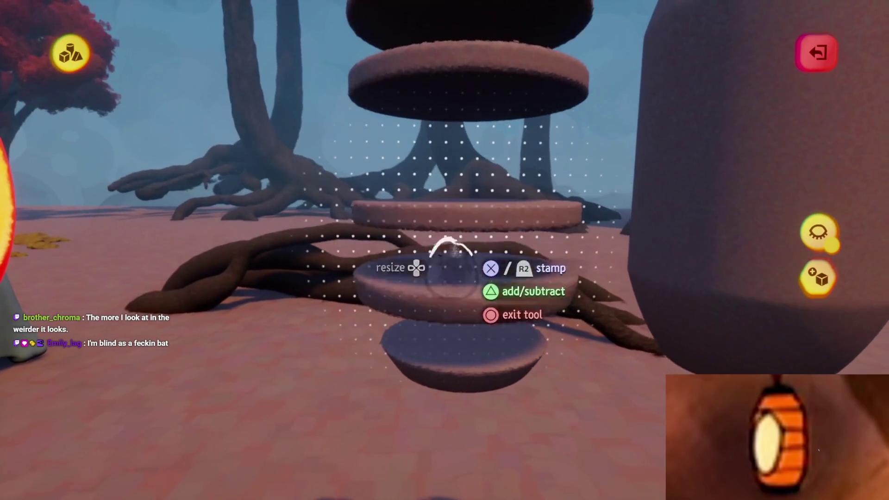
key("Escape")
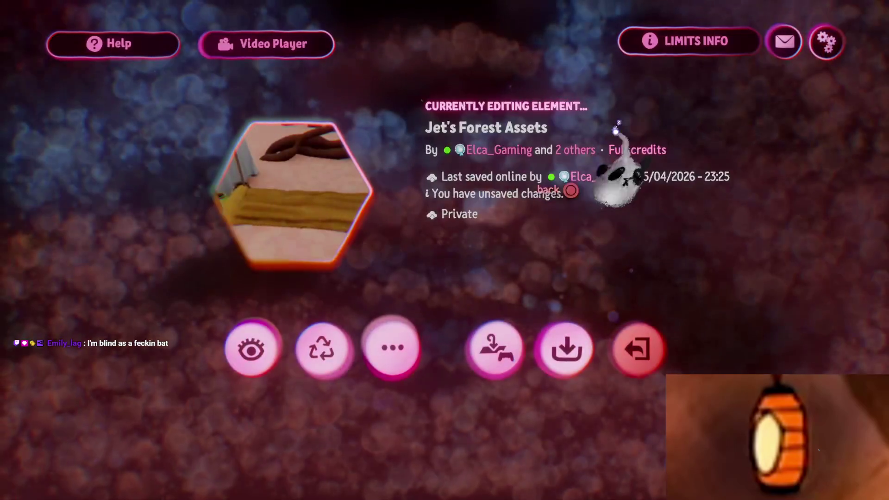
key("Escape")
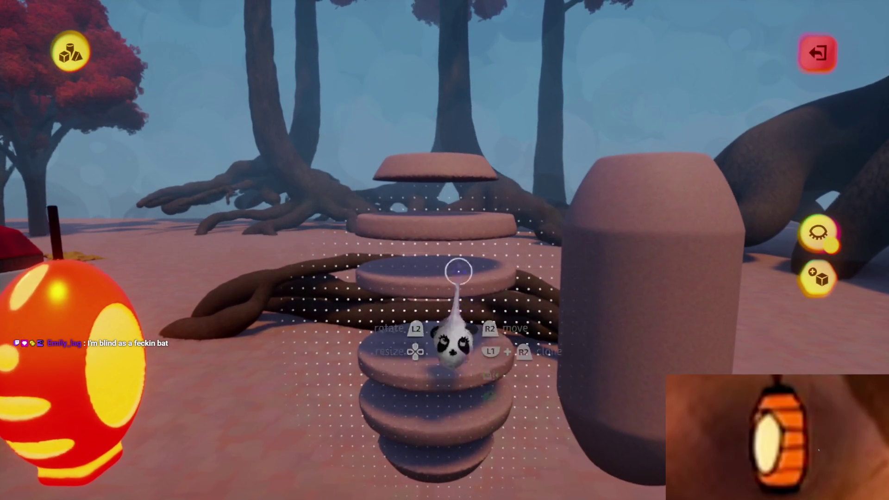
- Resize the stacked discs to different widths, about 114%, 133% and 106%
left_click(458, 271)
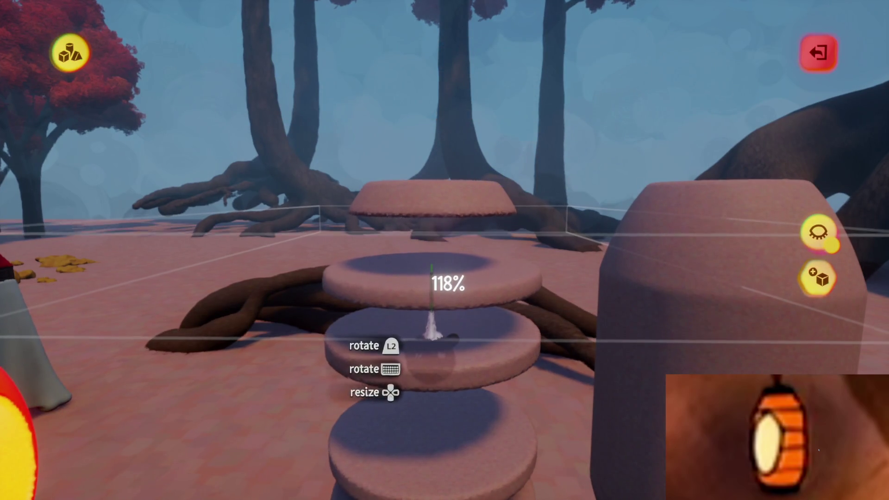
left_click_drag(432, 324, 442, 303)
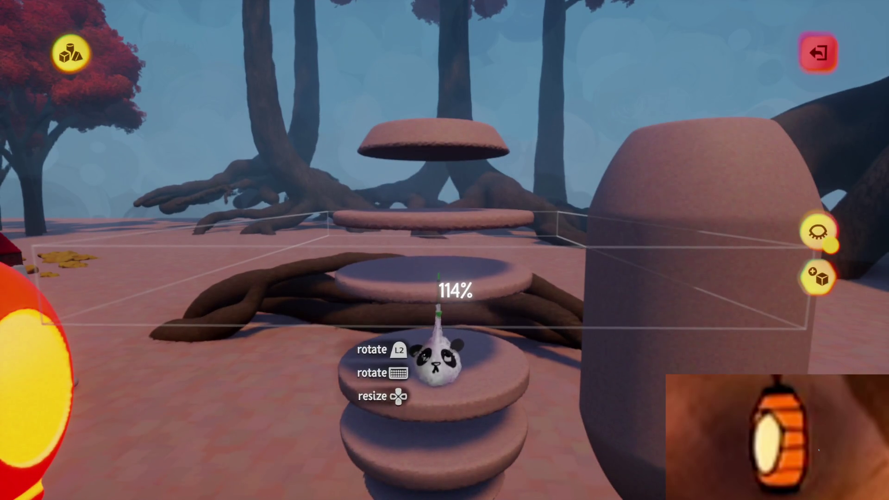
left_click_drag(438, 304, 449, 311)
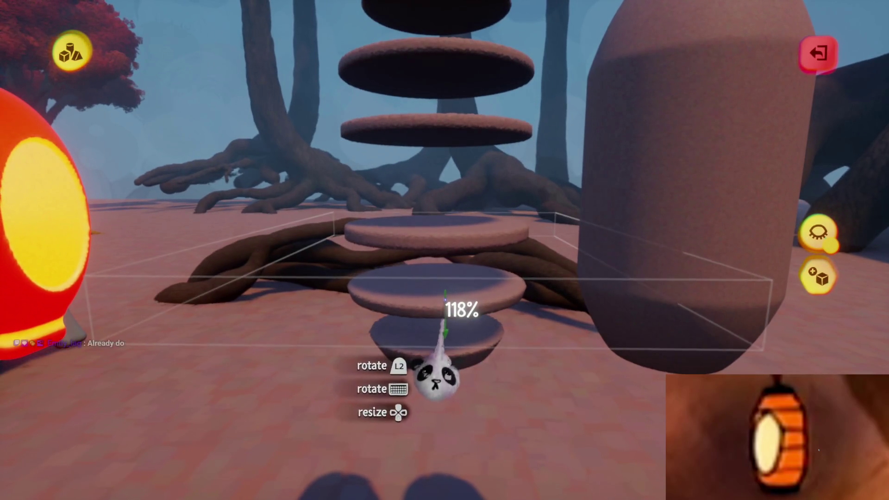
key("Right")
left_click(445, 297)
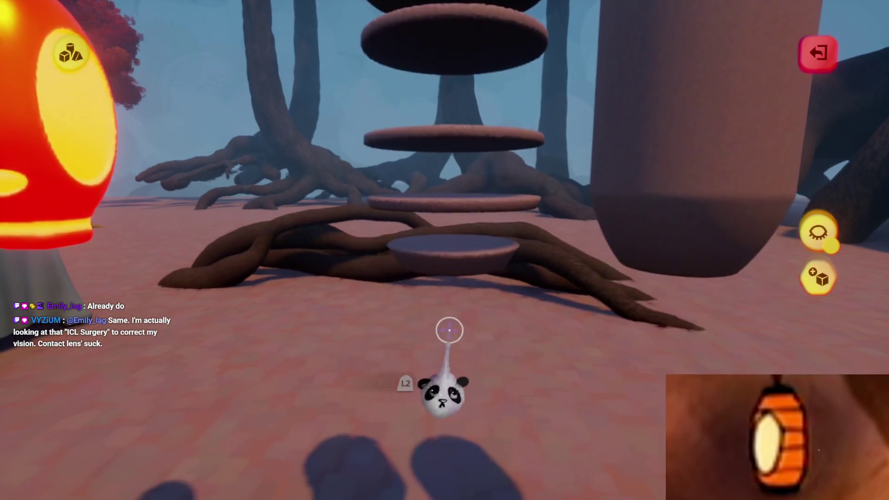
left_click(459, 250)
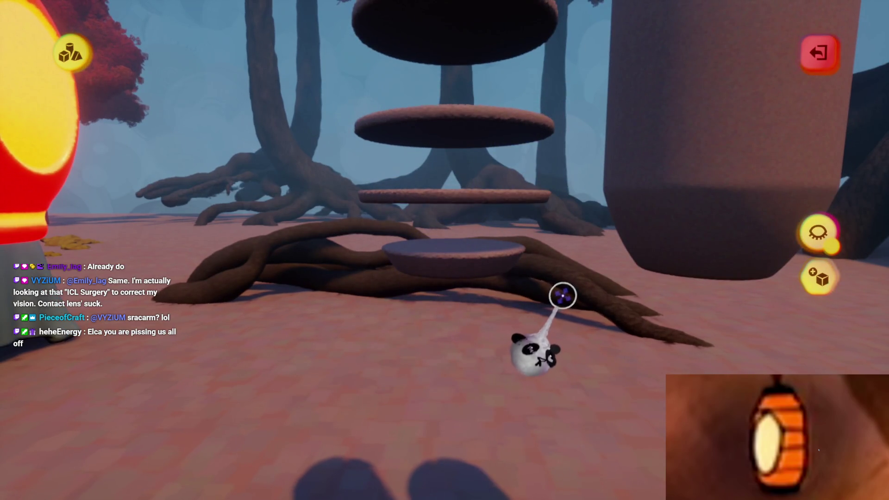
- Clone one disc and place the copy into the floating stack
left_click(506, 291)
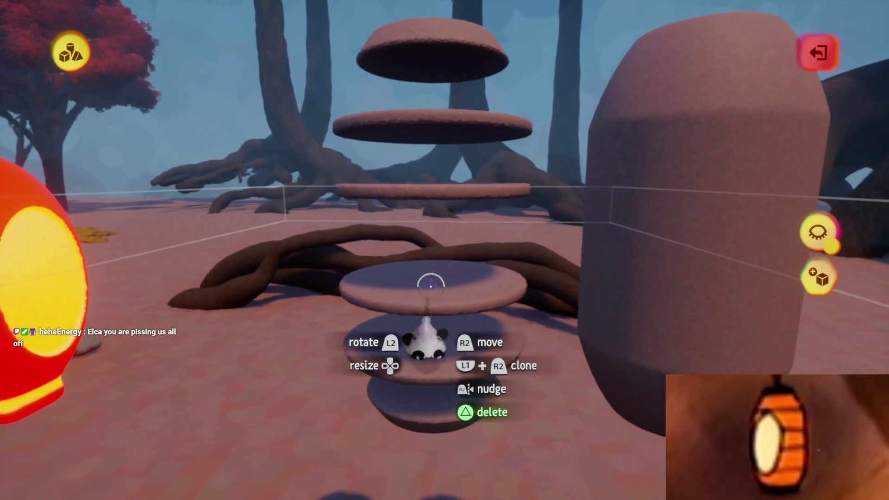
mouse_move(425, 280)
left_mouse_down()
mouse_move(548, 272)
mouse_move(506, 288)
mouse_move(481, 426)
left_mouse_up()
left_click(482, 426)
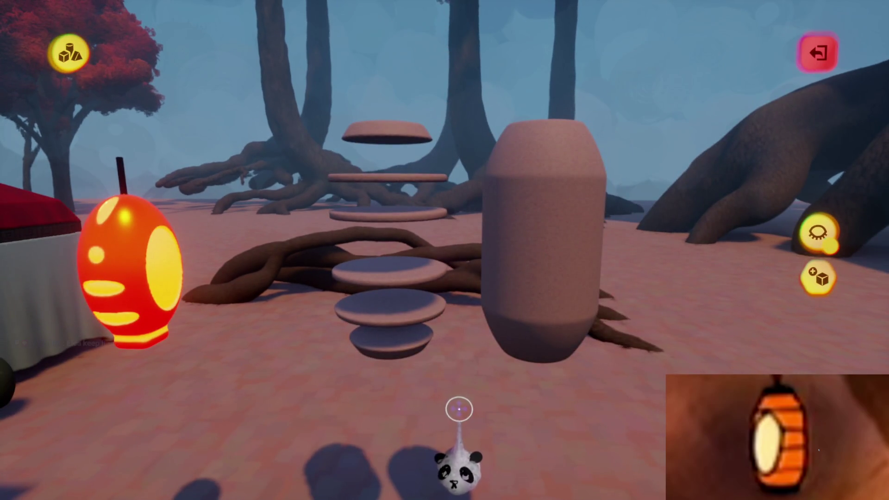
mouse_move(422, 294)
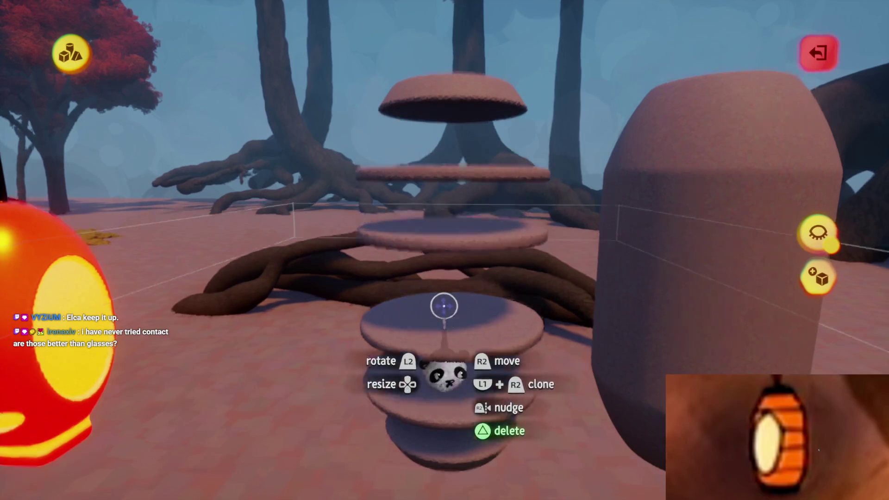
mouse_move(445, 308)
left_mouse_down()
mouse_move(453, 308)
mouse_move(429, 276)
mouse_move(491, 204)
mouse_move(427, 149)
mouse_move(463, 204)
mouse_move(468, 127)
mouse_move(444, 297)
mouse_move(493, 258)
mouse_move(473, 248)
mouse_move(446, 254)
mouse_move(461, 308)
mouse_move(389, 301)
left_mouse_up()
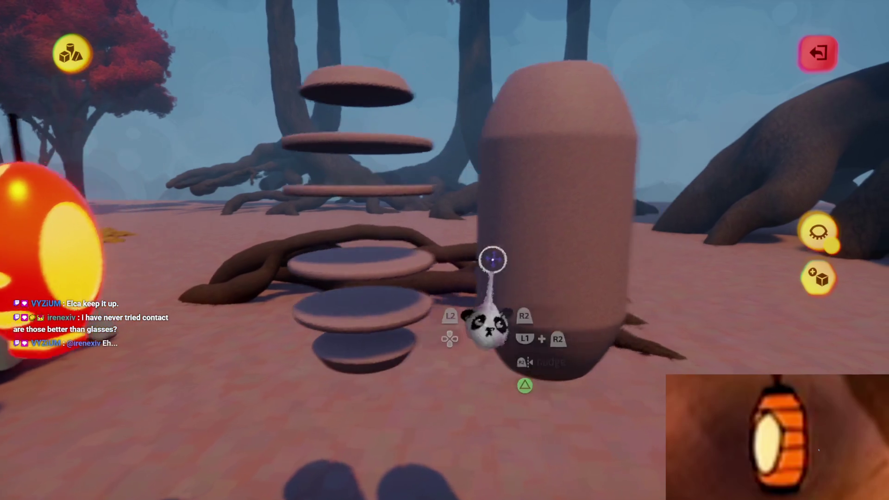
- Turn on grid snapping and set the ridged barrel down beside the plain capsule
key("Escape")
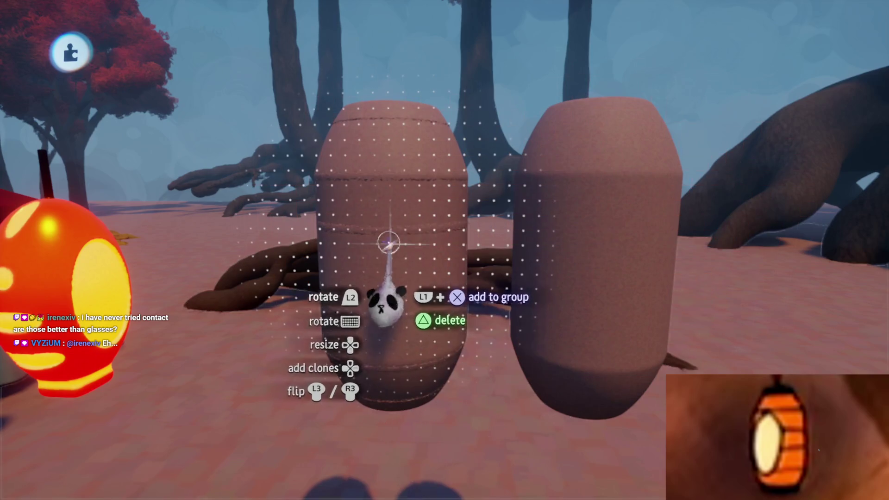
left_click_drag(389, 244, 461, 341)
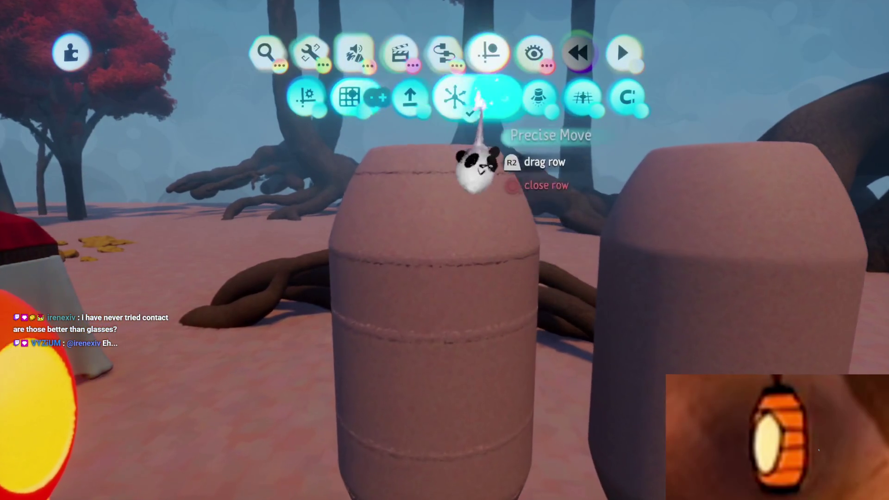
left_click(349, 98)
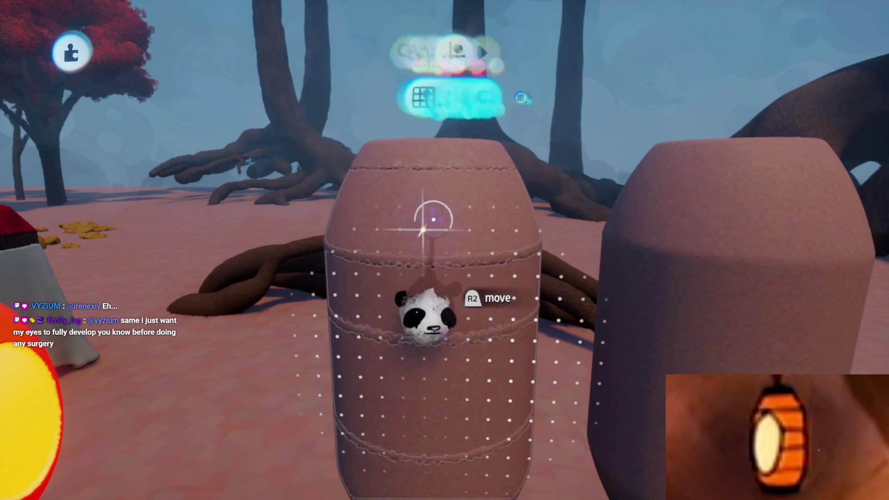
mouse_move(434, 219)
left_mouse_down()
mouse_move(427, 199)
mouse_move(456, 200)
mouse_move(426, 188)
mouse_move(433, 192)
mouse_move(439, 132)
mouse_move(439, 51)
mouse_move(445, 307)
left_mouse_up()
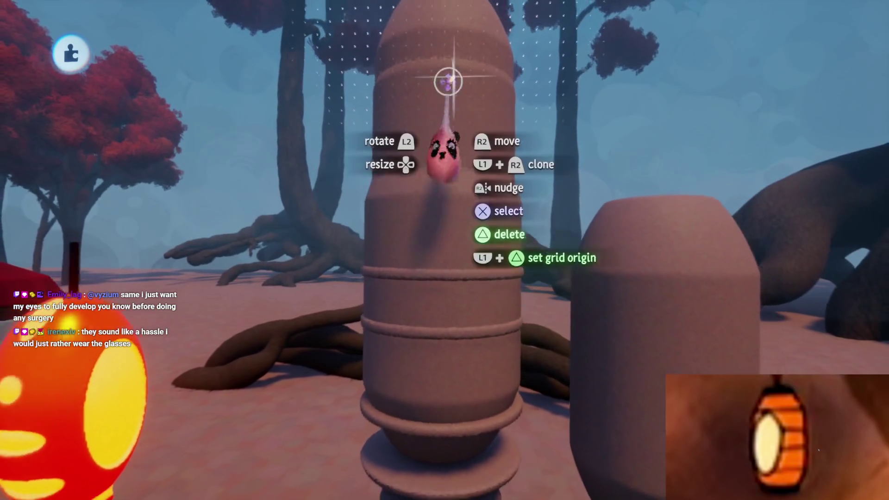
key("Escape")
left_click_drag(482, 143, 461, 361)
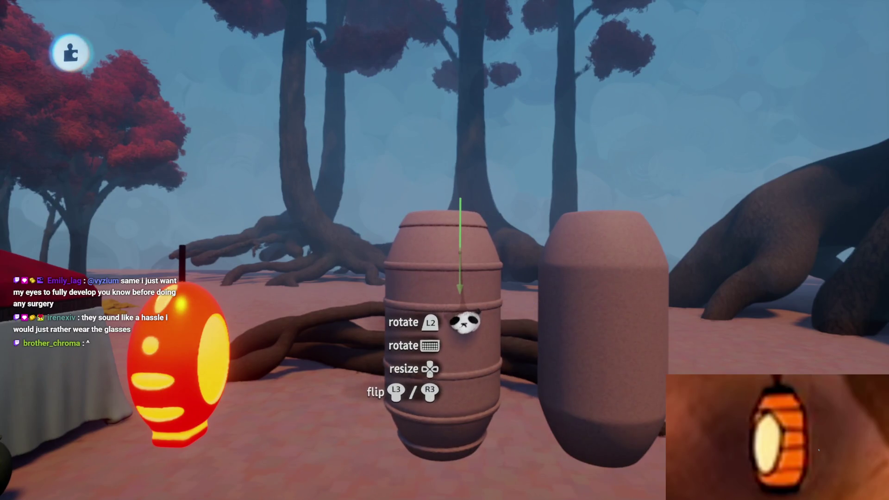
left_click_drag(467, 323, 471, 318)
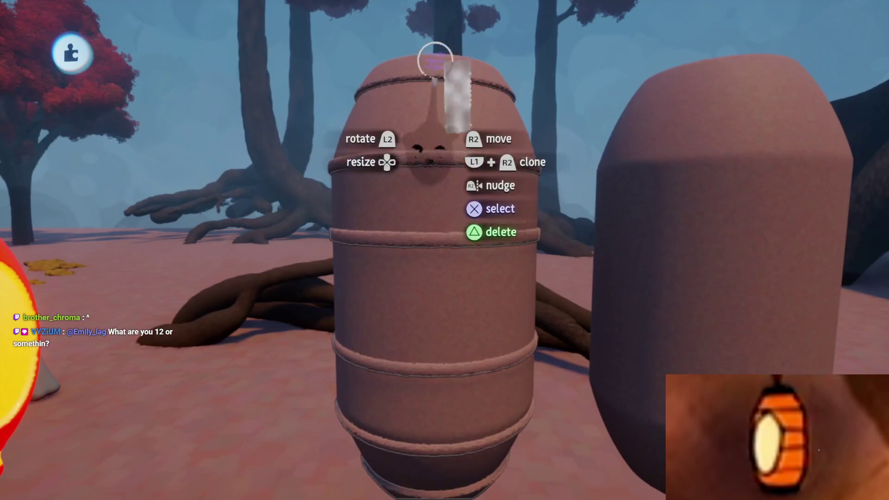
- Tint the barrel's outer colour orange
left_click(435, 60)
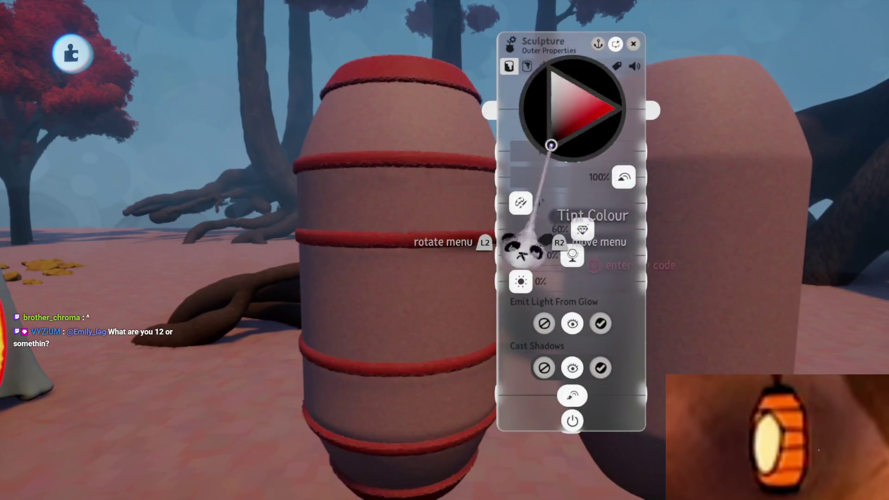
key("Escape")
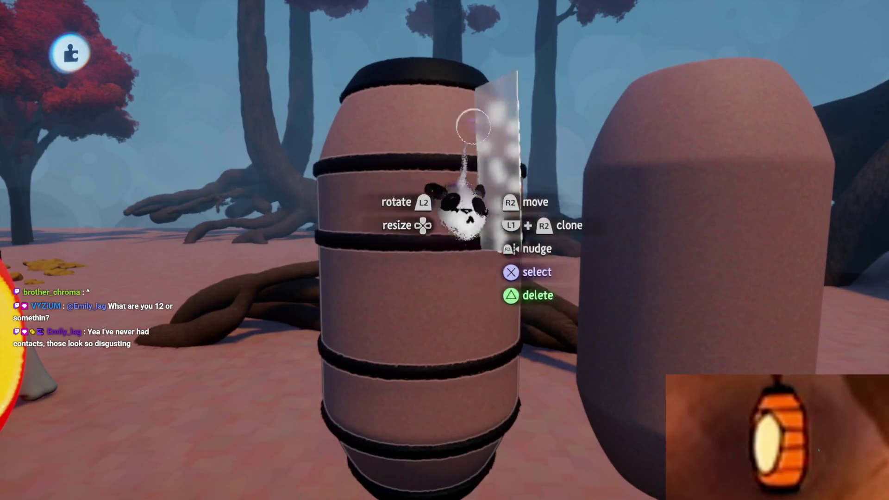
left_click(463, 208)
left_click(577, 109)
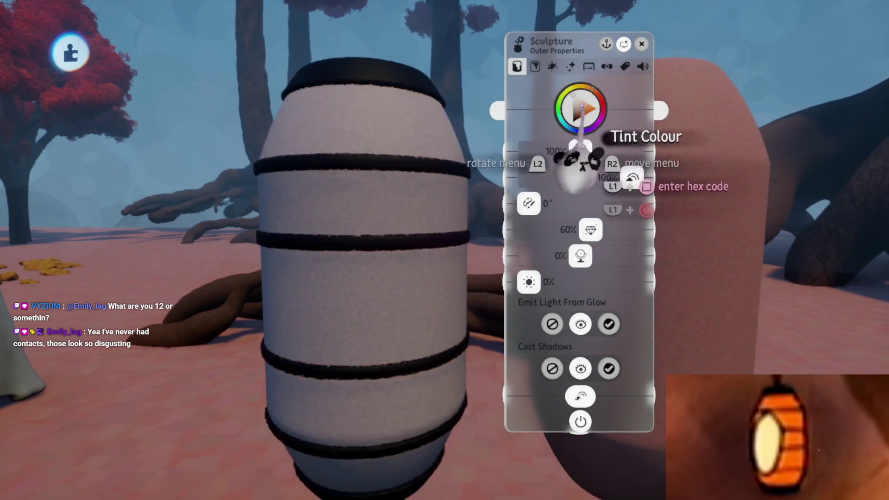
key("Escape")
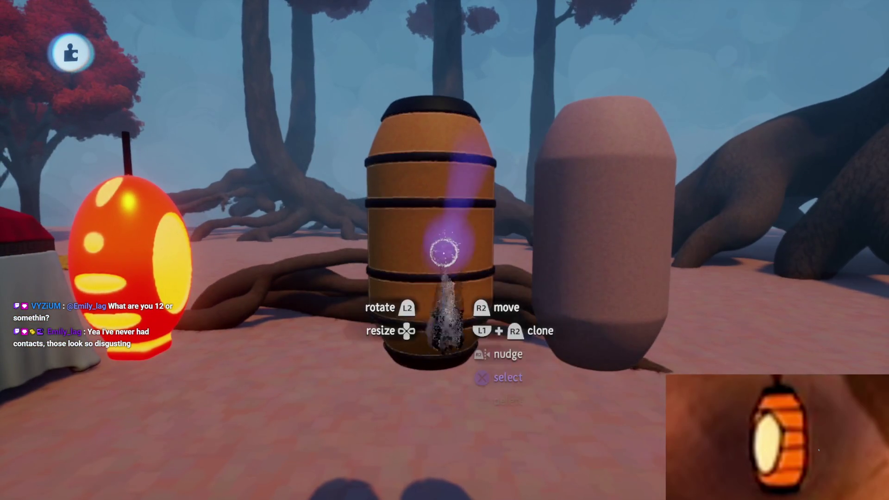
- Check the barrel's inner appearance, stop sculpting, and set grid snapping to 1/4 spacing
left_click(432, 286)
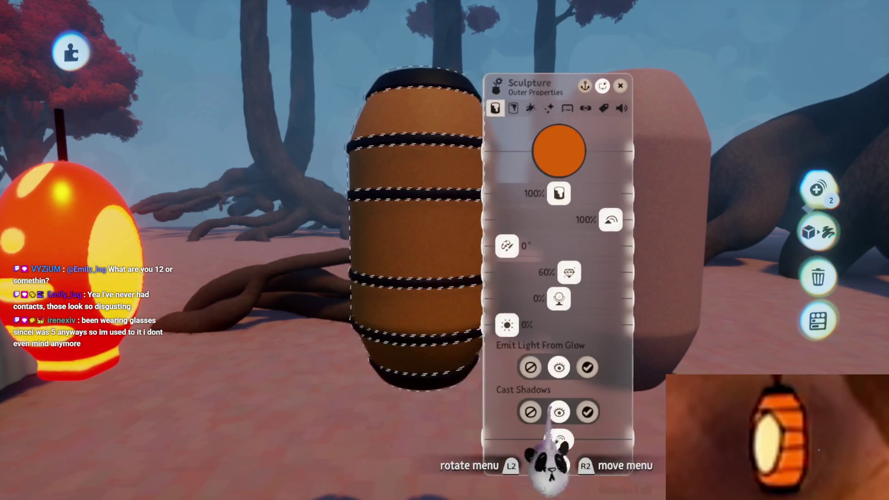
key("Tab")
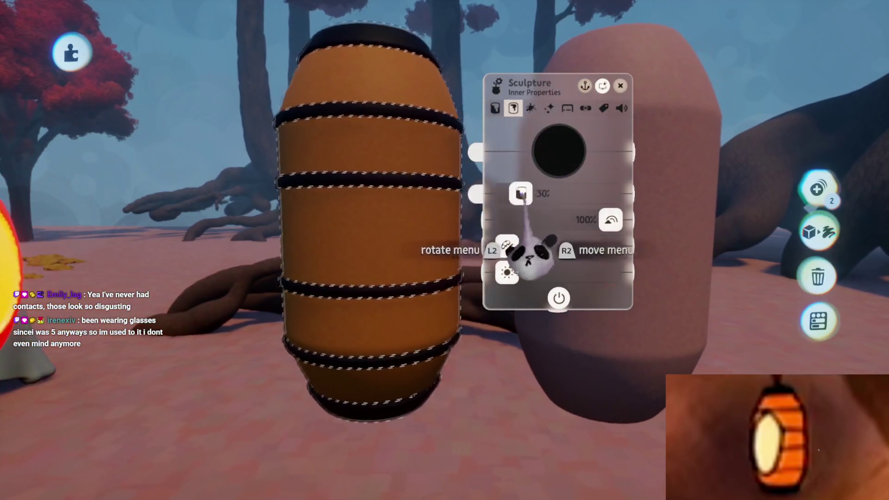
key("Escape")
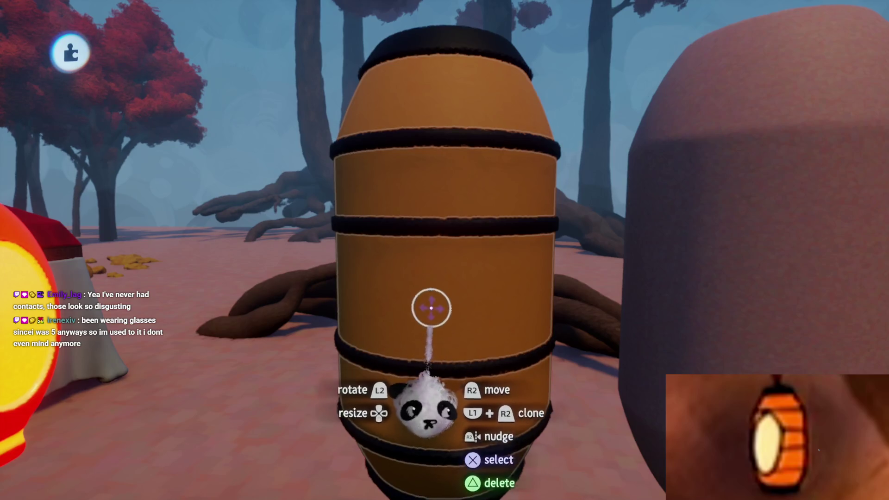
left_click(429, 291)
key("Escape")
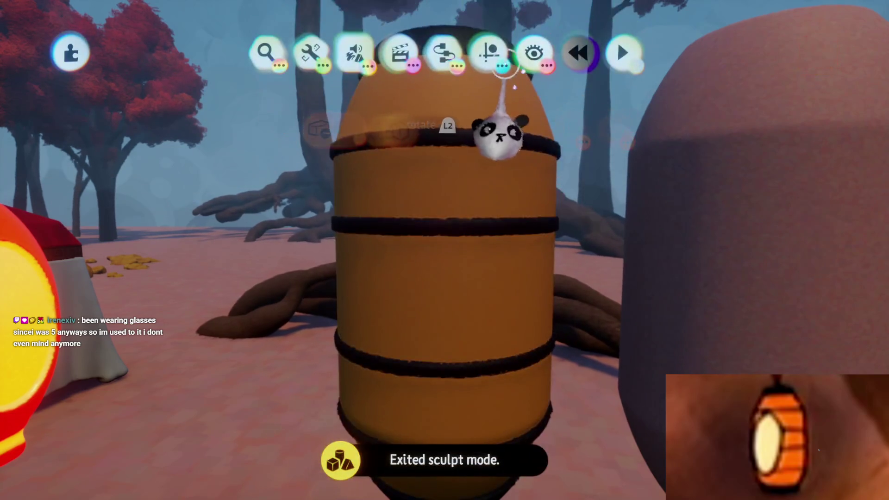
left_click(349, 97)
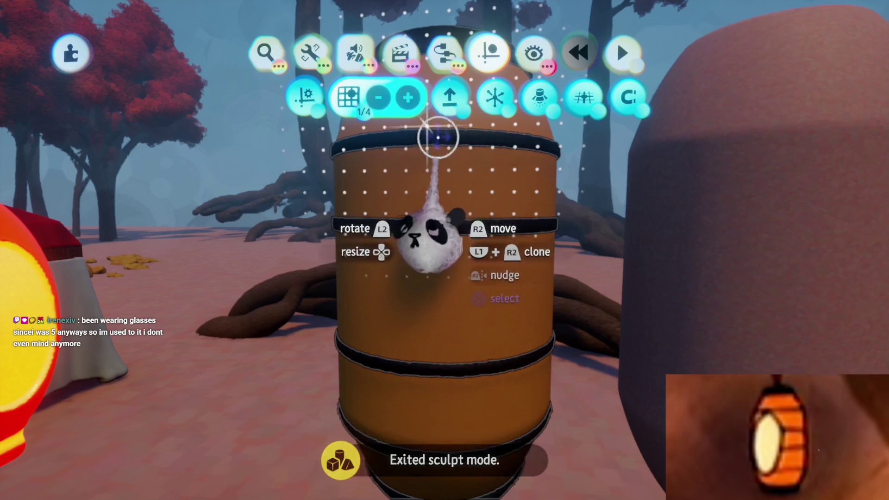
- Start a new sculpture on the barrel with Mirror turned on in Guides
left_click(456, 286)
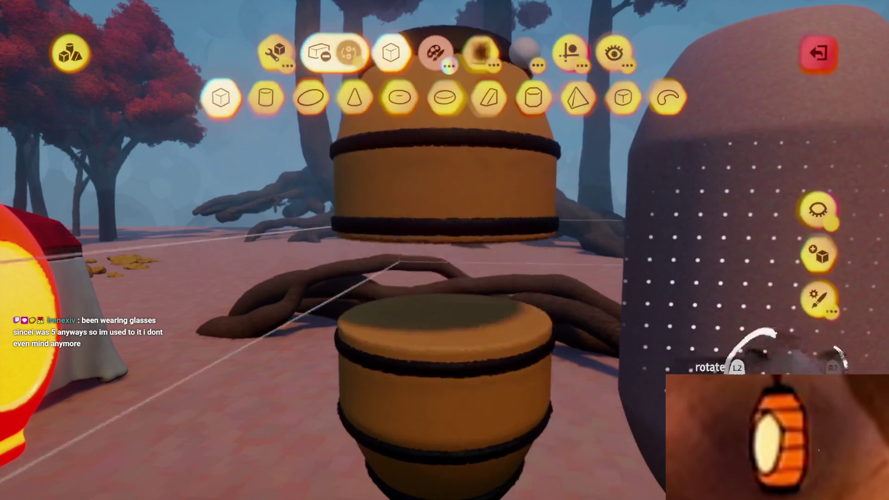
left_click(818, 253)
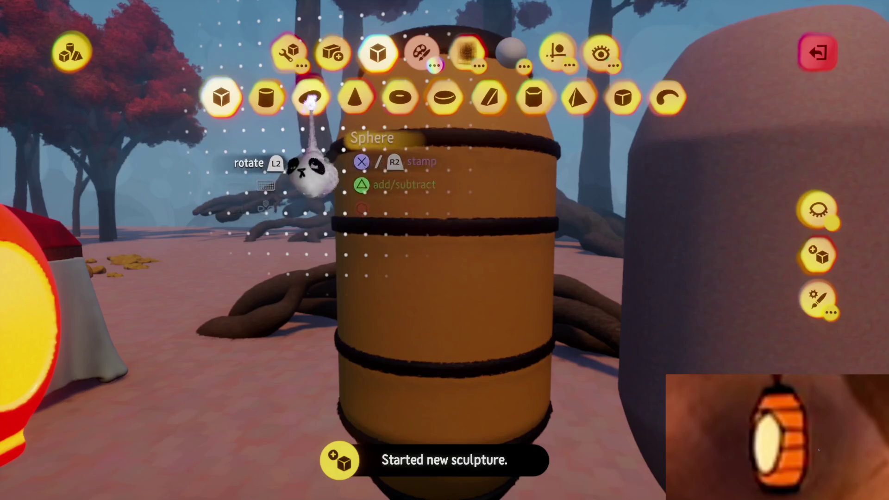
left_click(555, 65)
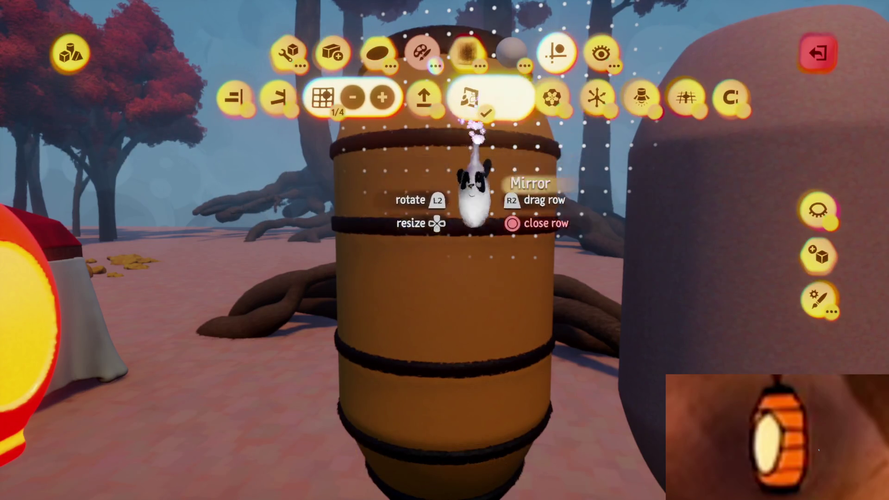
left_click(474, 153)
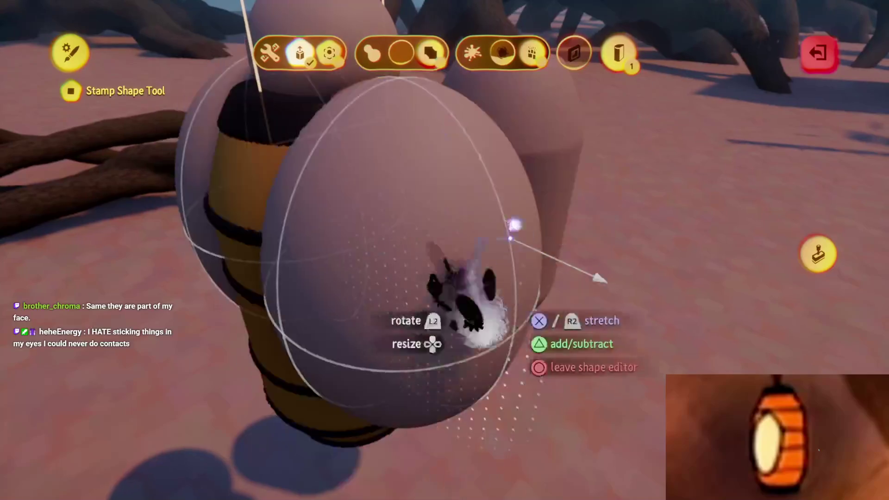
- Stamp a sphere on the barrel front and stretch it into a tall egg shape
key("Escape")
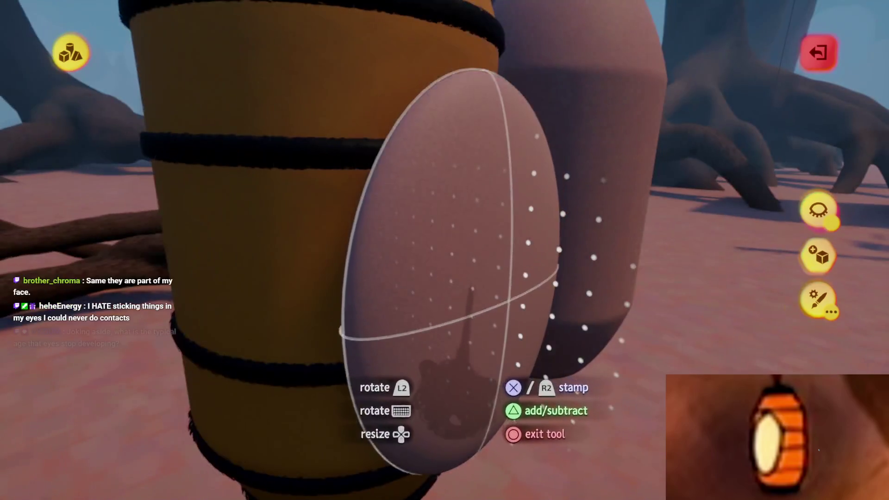
left_click(463, 376)
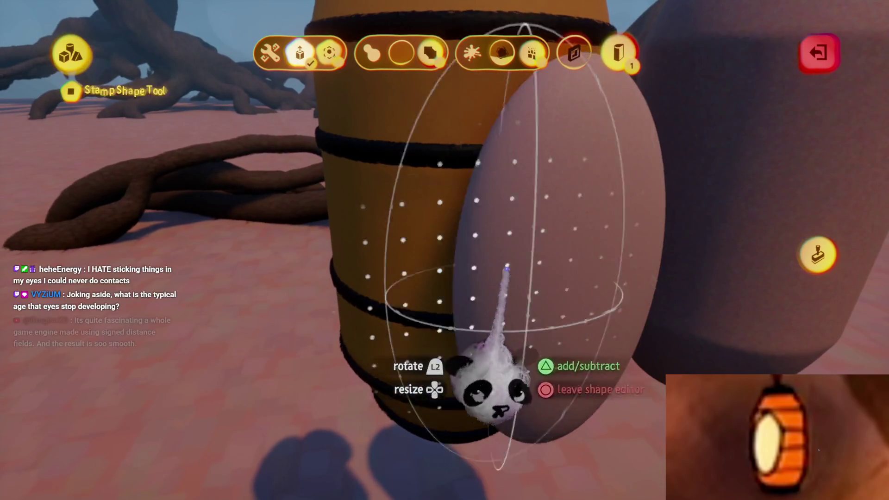
key("Escape")
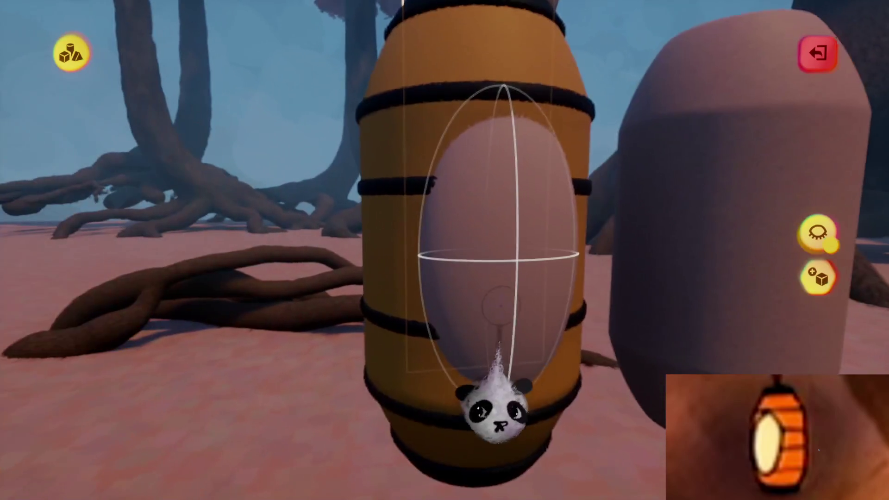
- Reposition the egg sculpture centred on the barrel's front and return to sculpting it
key("s")
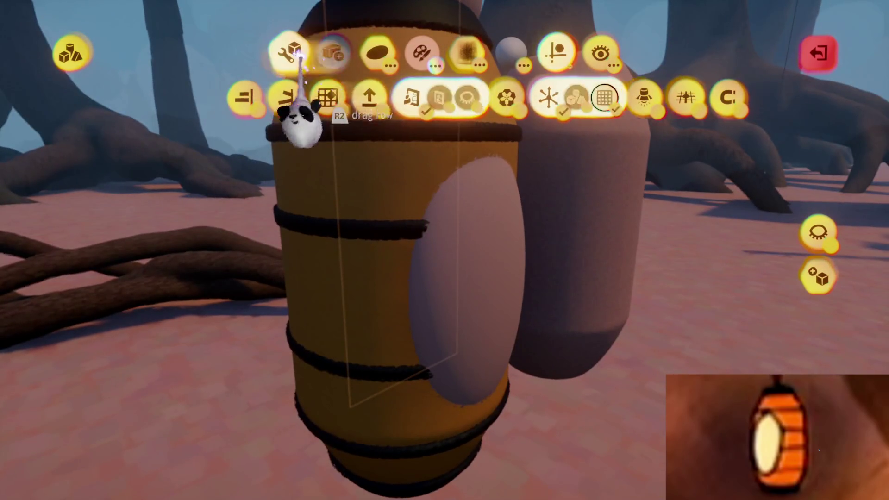
left_click(288, 54)
key("Escape")
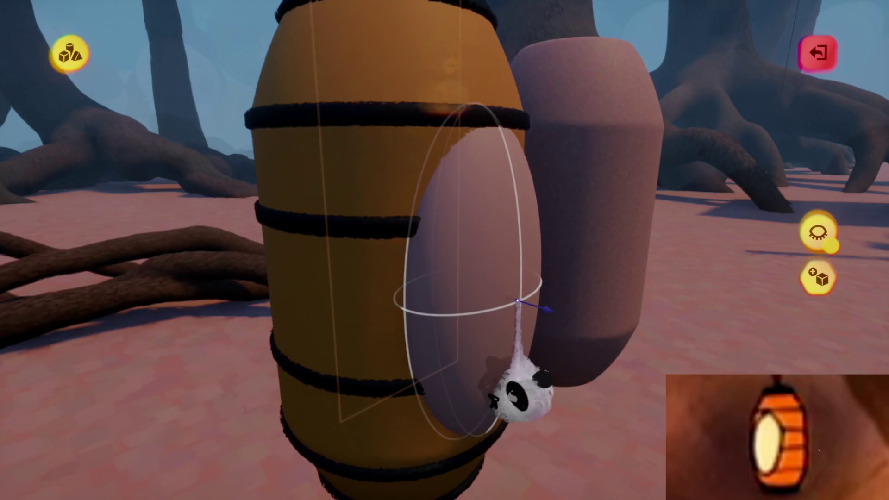
mouse_move(535, 306)
left_mouse_down()
mouse_move(497, 282)
mouse_move(463, 294)
mouse_move(520, 397)
mouse_move(484, 175)
mouse_move(516, 203)
mouse_move(518, 226)
mouse_move(502, 159)
mouse_move(453, 361)
left_mouse_up()
mouse_move(443, 319)
left_mouse_down()
mouse_move(443, 338)
mouse_move(467, 373)
left_mouse_up()
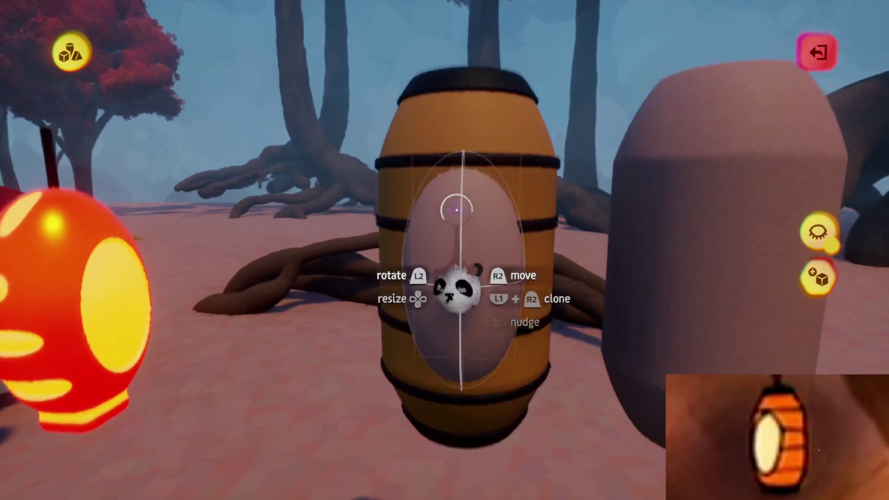
left_click(455, 290)
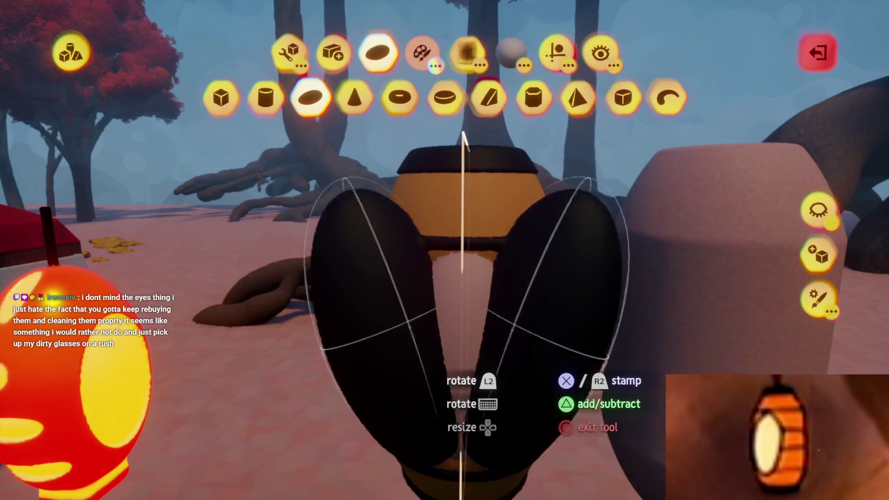
- Make a long cylinder tube stamp across the barrel with 1/4 grid snap and kaleidoscope 2
left_click(266, 97)
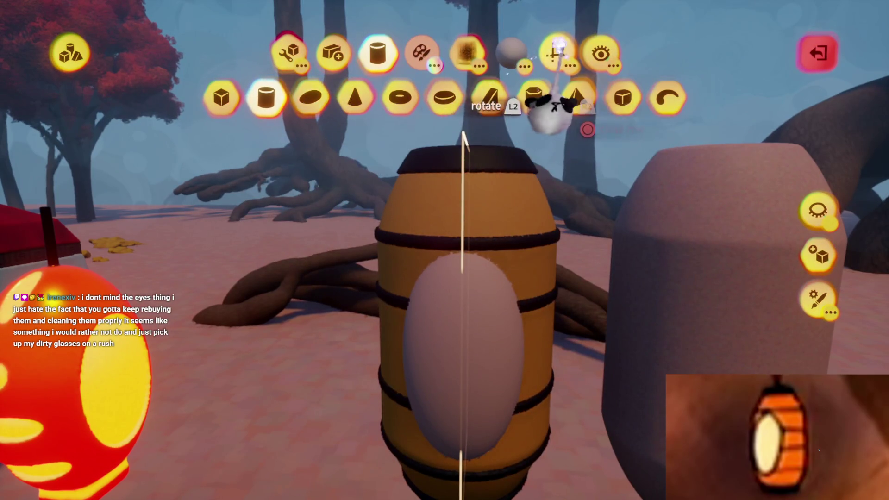
left_click(559, 51)
left_click(320, 98)
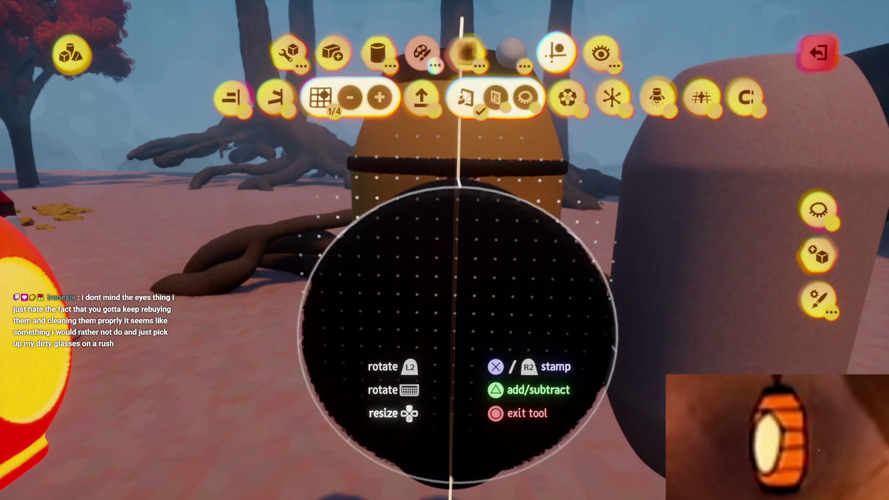
left_click(523, 231)
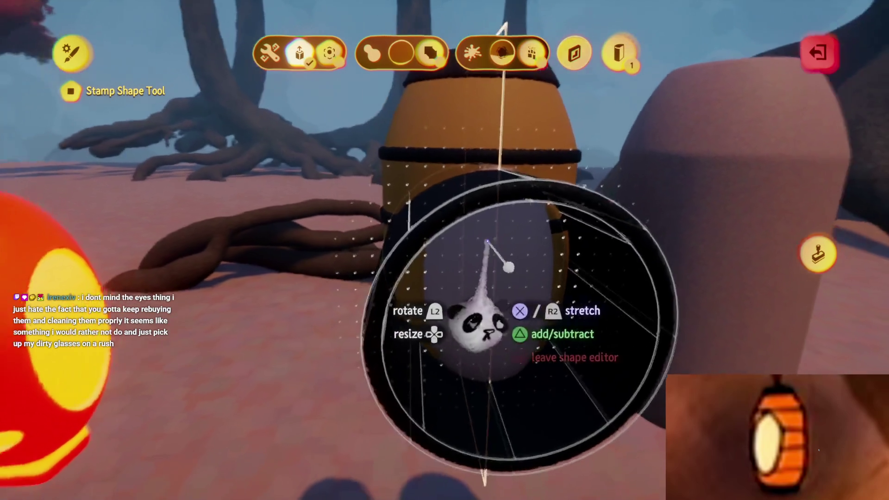
mouse_move(477, 318)
left_mouse_down()
mouse_move(447, 388)
mouse_move(461, 403)
mouse_move(475, 393)
left_mouse_up()
key("Escape")
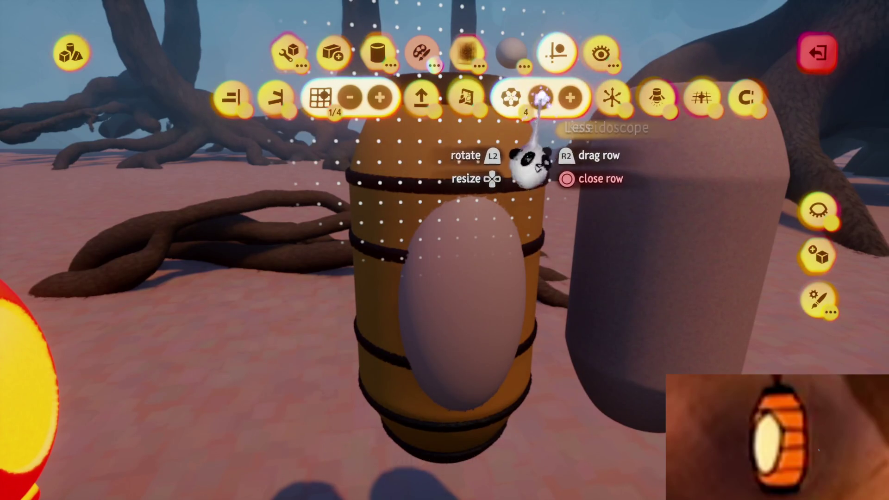
key("Escape")
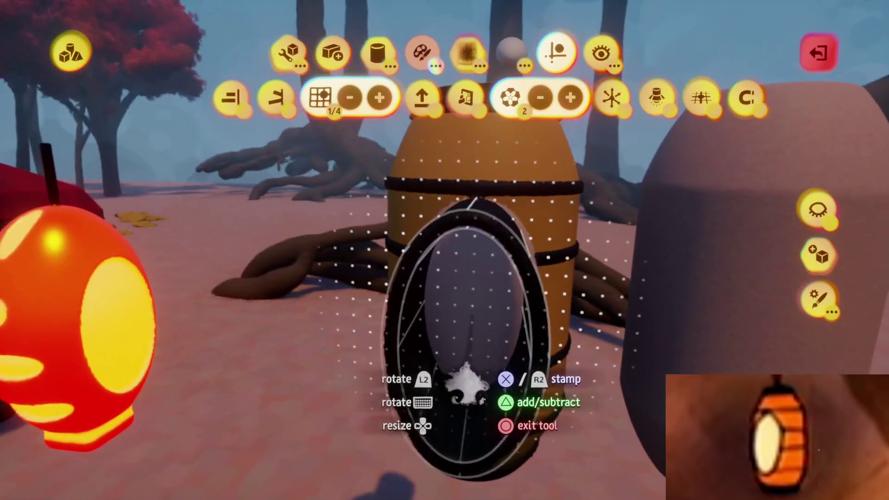
mouse_move(472, 333)
left_mouse_down()
mouse_move(486, 298)
mouse_move(546, 298)
mouse_move(555, 307)
mouse_move(547, 338)
mouse_move(527, 337)
mouse_move(476, 308)
mouse_move(586, 338)
mouse_move(492, 312)
left_mouse_up()
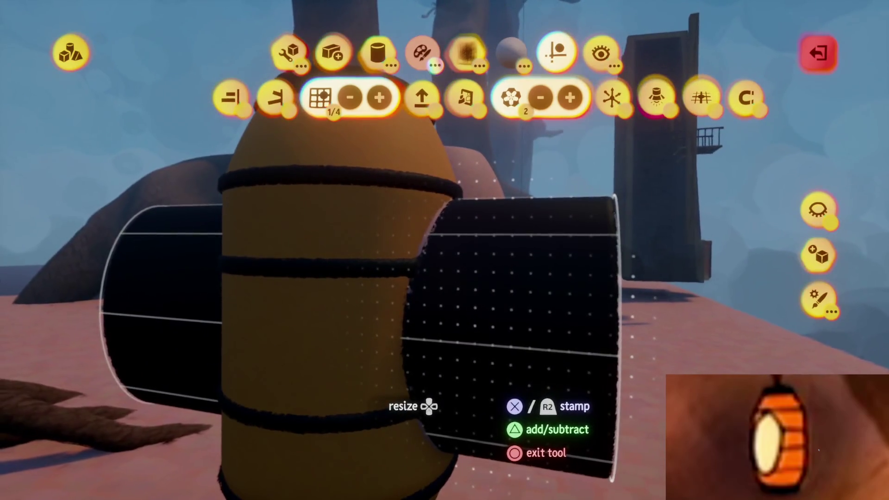
- Stamp the tube and shorten it with Stretch into a dark rim around the egg
key("Escape")
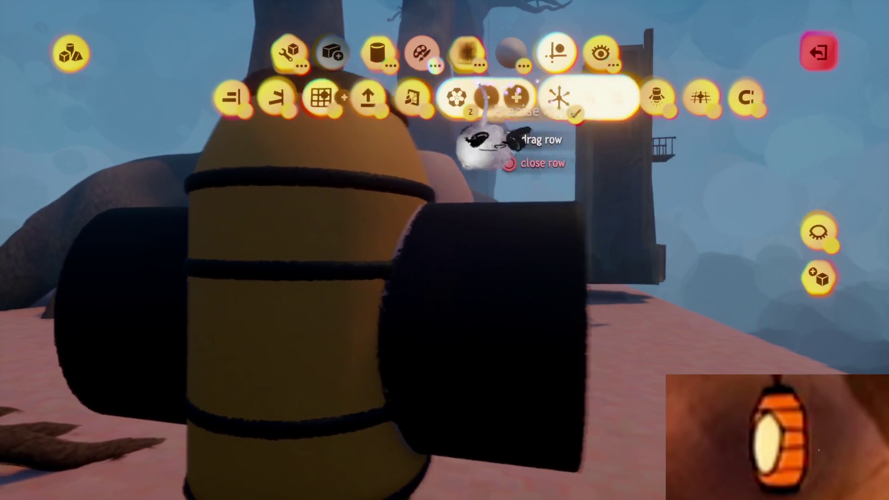
left_click(297, 65)
key("Escape")
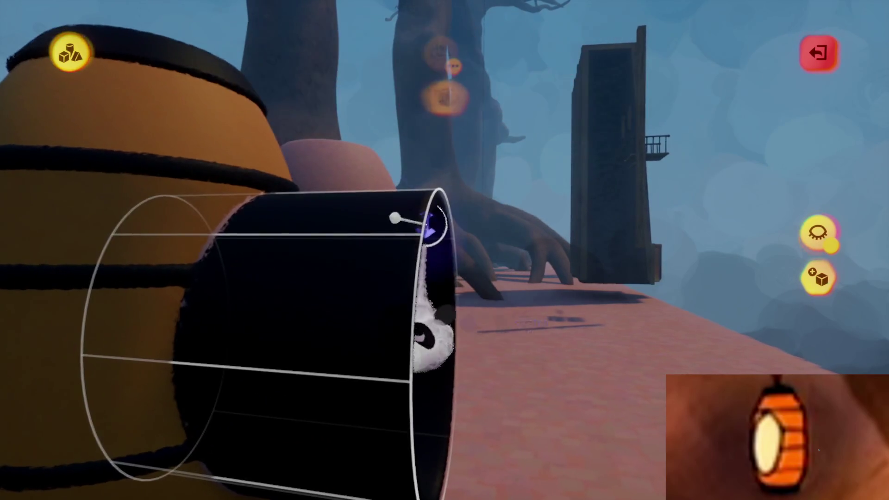
mouse_move(420, 218)
left_mouse_down()
mouse_move(462, 193)
mouse_move(454, 203)
left_mouse_up()
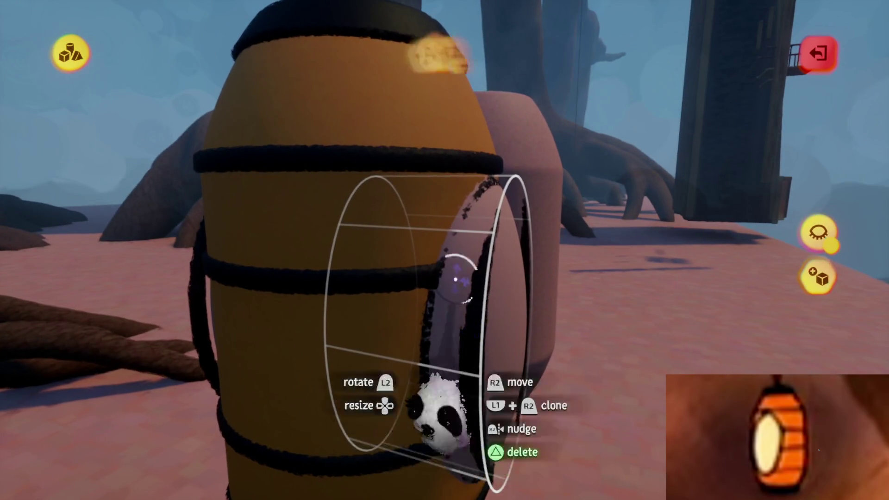
key("s")
left_click(341, 102)
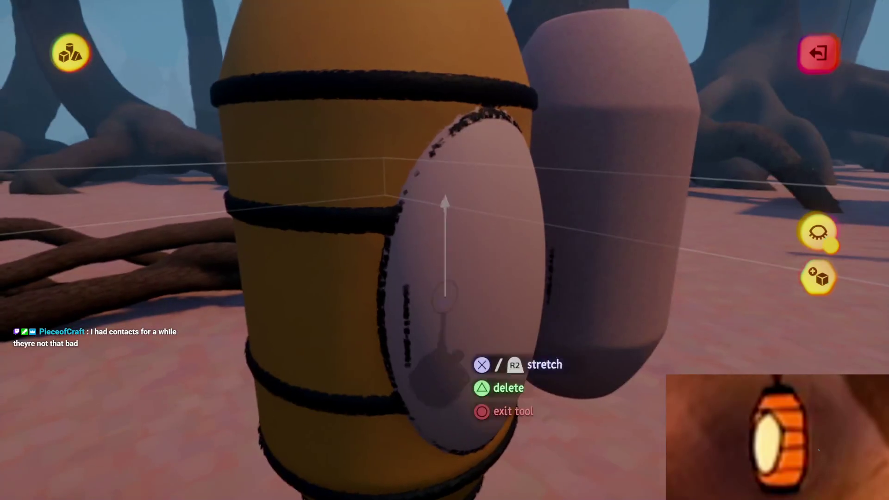
key("Escape")
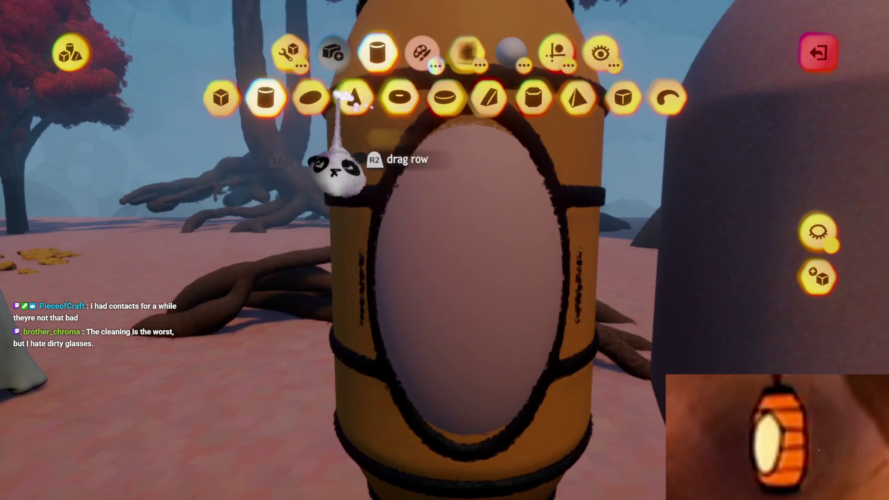
- Make final Stretch tweaks to the rim, leave sculpt mode, and try the Increase Detail tool
left_click(333, 95)
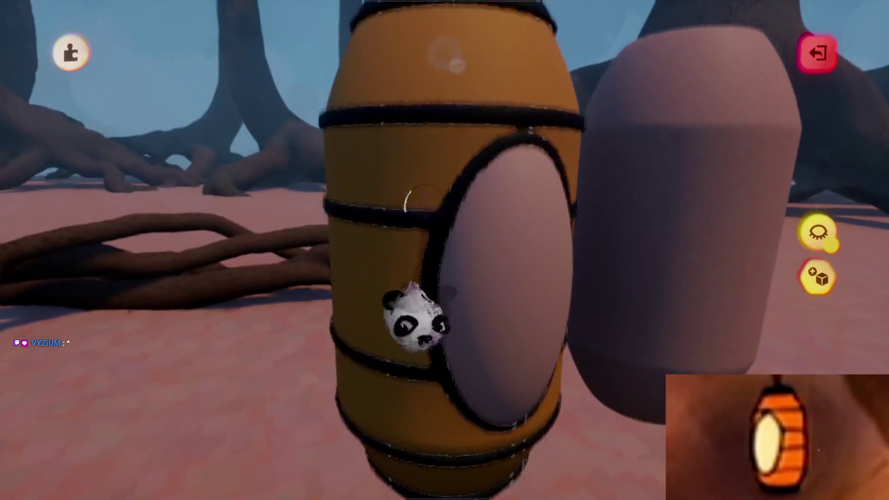
key("Escape")
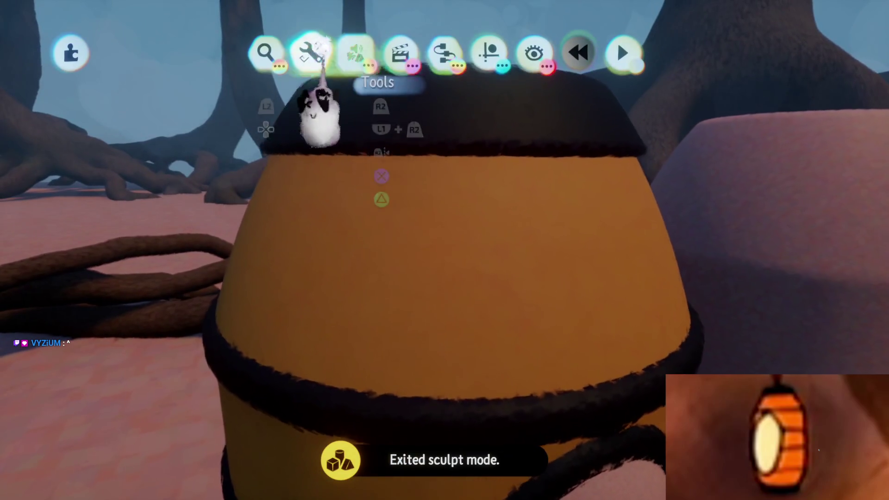
left_click(311, 52)
left_click(669, 97)
key("Tab")
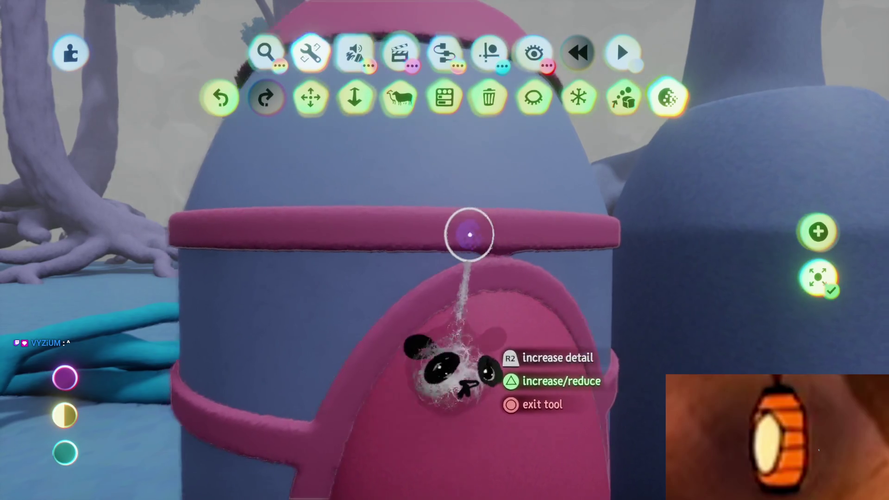
- Switch the detail tool back to reducing, close it, and resume sculpting the barrel
key("Tab")
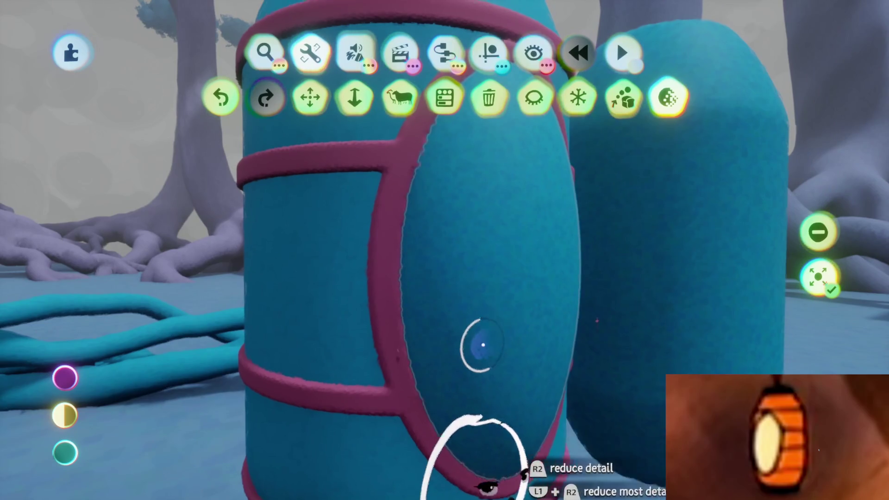
key("Escape")
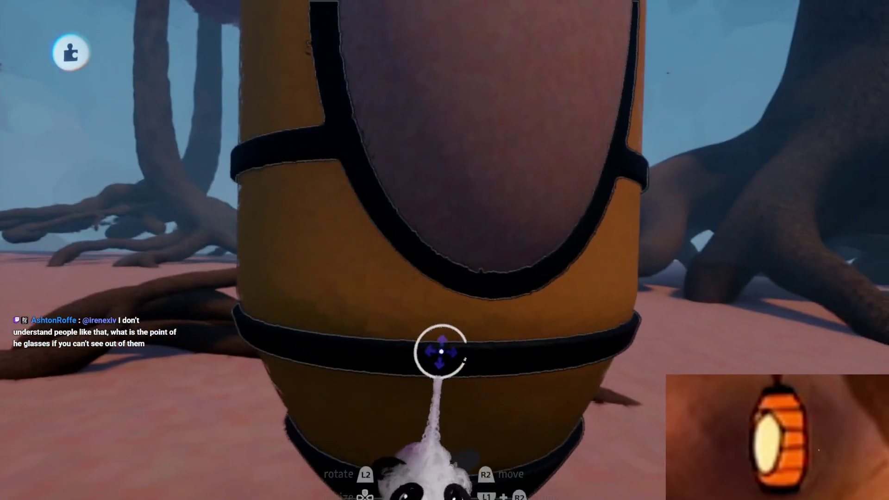
left_click(441, 354)
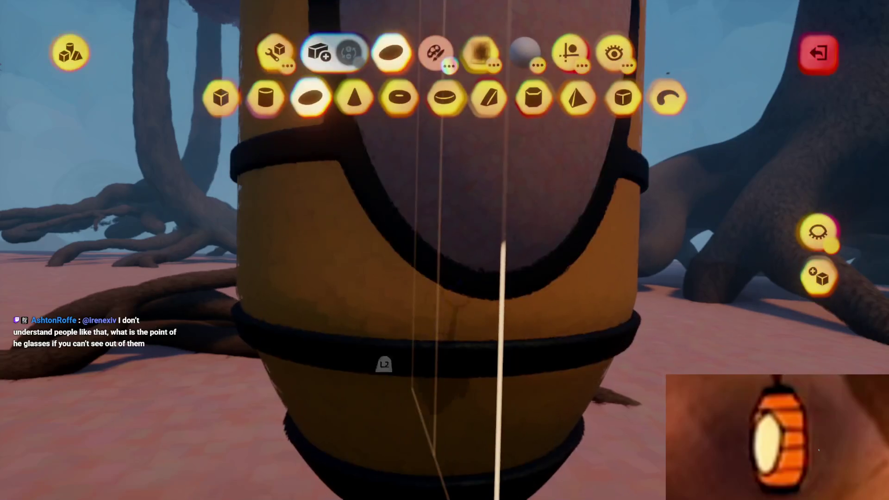
- Check the mirror and kaleidoscope guides, finish the window rim, and exit sculpt mode
left_click(570, 52)
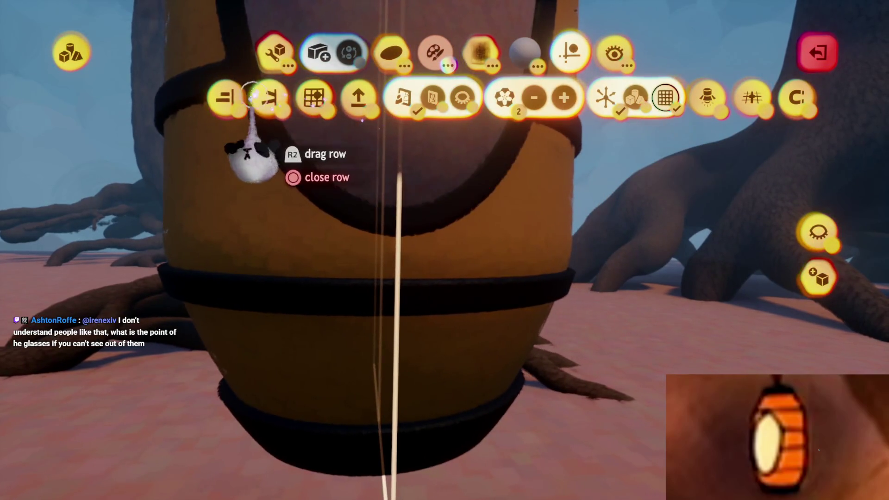
key("Escape")
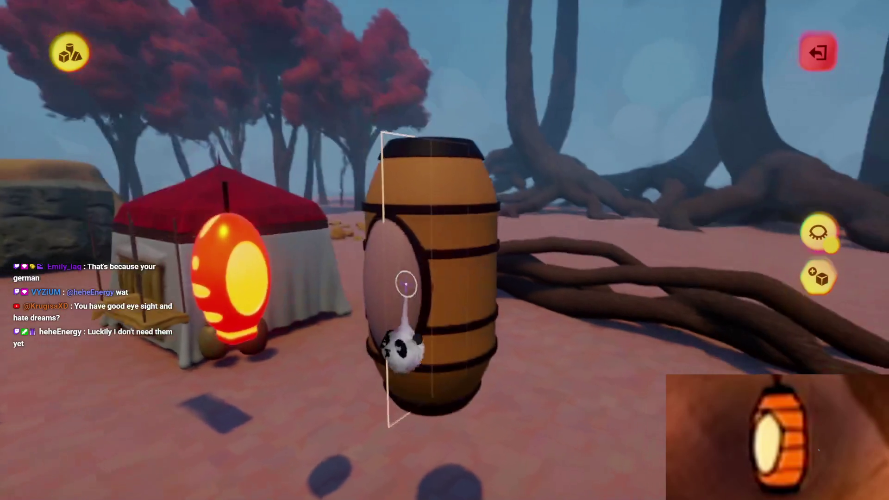
key("Escape")
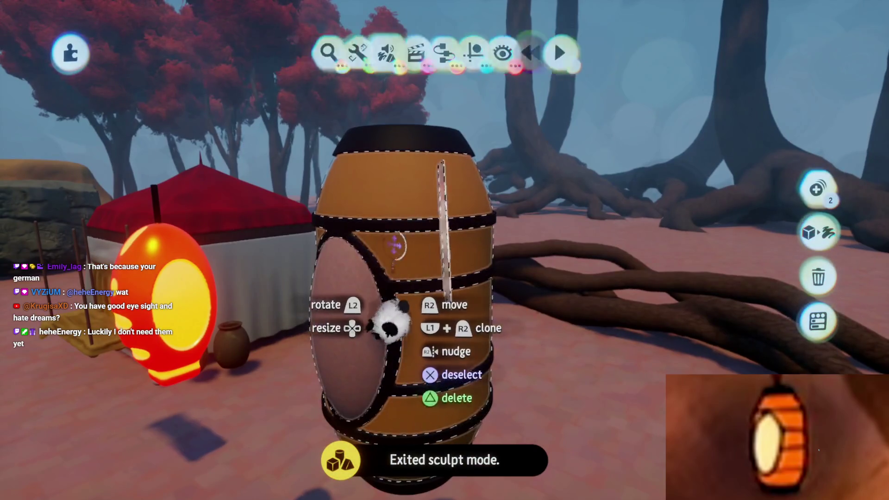
- Lower the barrel sculpture's Tint Amount for a lighter tint
right_click(391, 323)
left_click(559, 103)
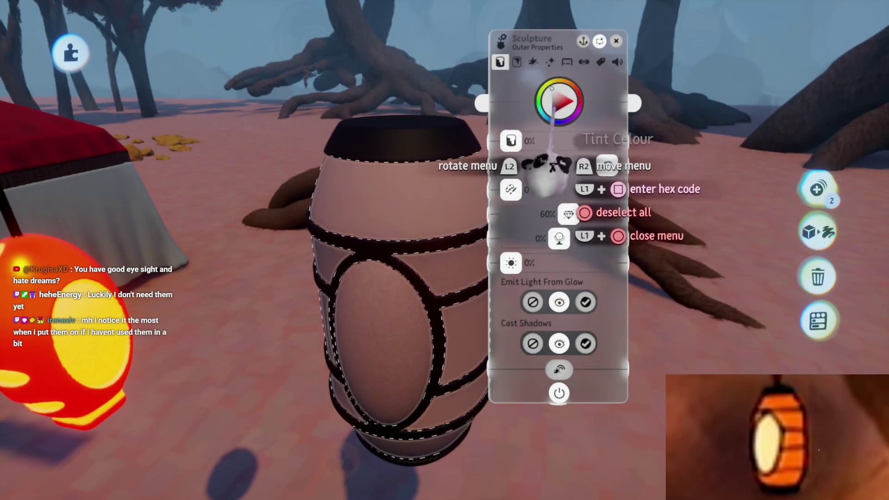
left_click_drag(542, 204, 430, 164)
left_click_drag(490, 251, 598, 199)
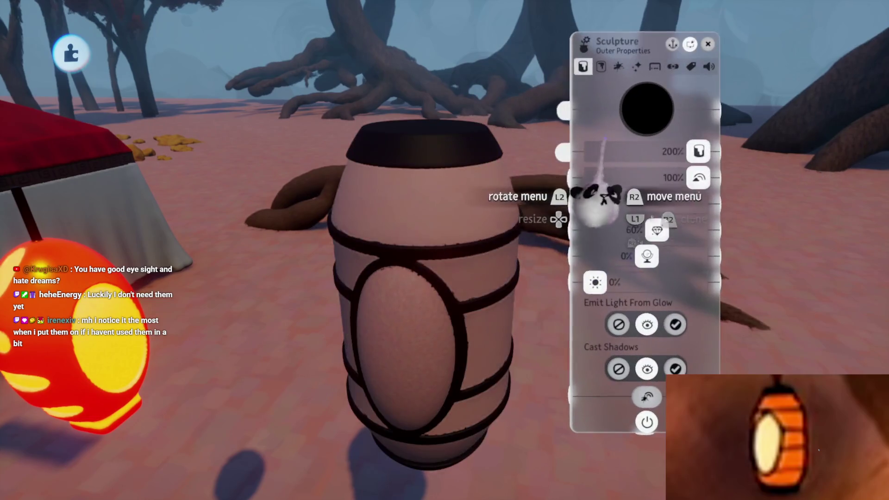
key("Escape")
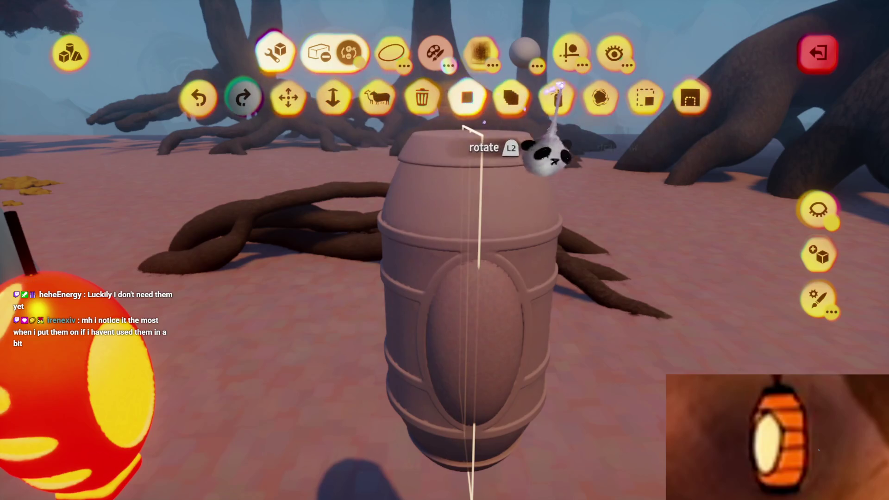
- Spraypaint the barrel's top lid black and its body orange-red
left_click(551, 95)
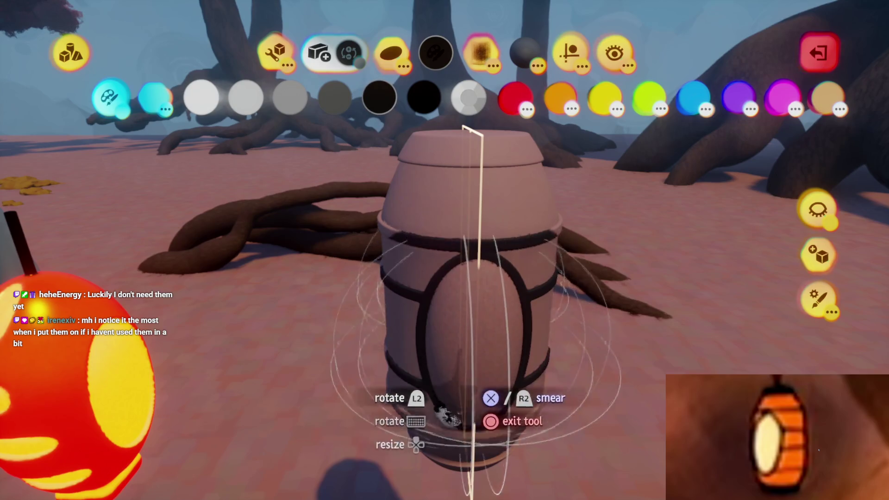
left_click(473, 139)
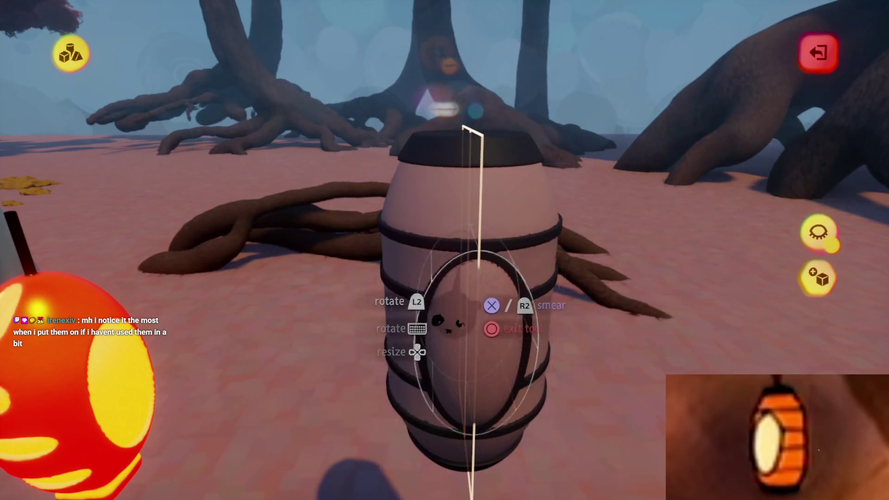
key("Escape")
left_click(465, 232)
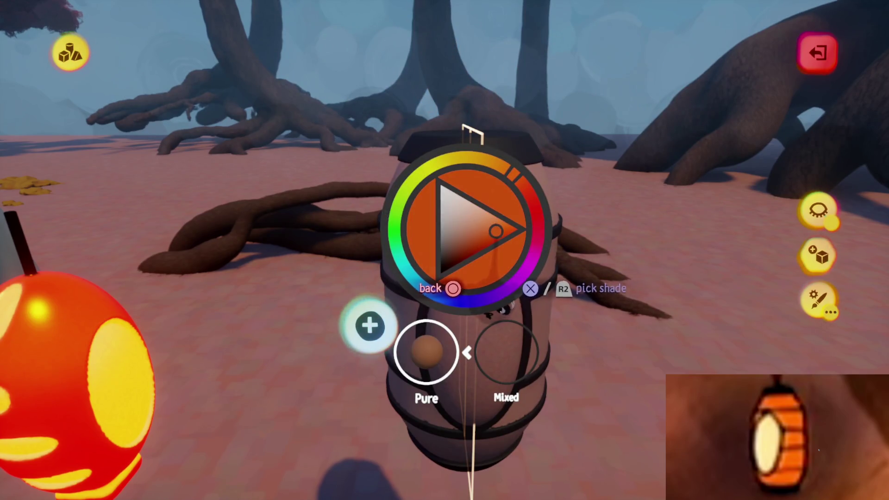
left_click(496, 231)
left_click(482, 259)
left_click(505, 231)
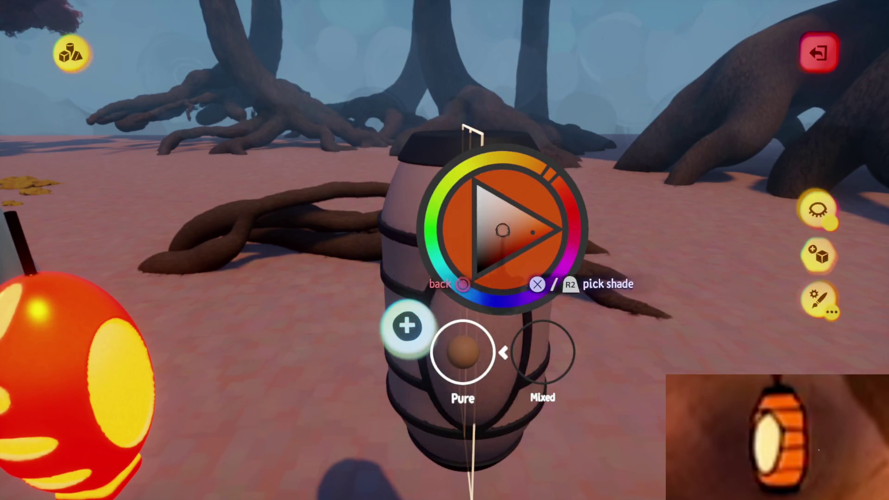
left_click(524, 226)
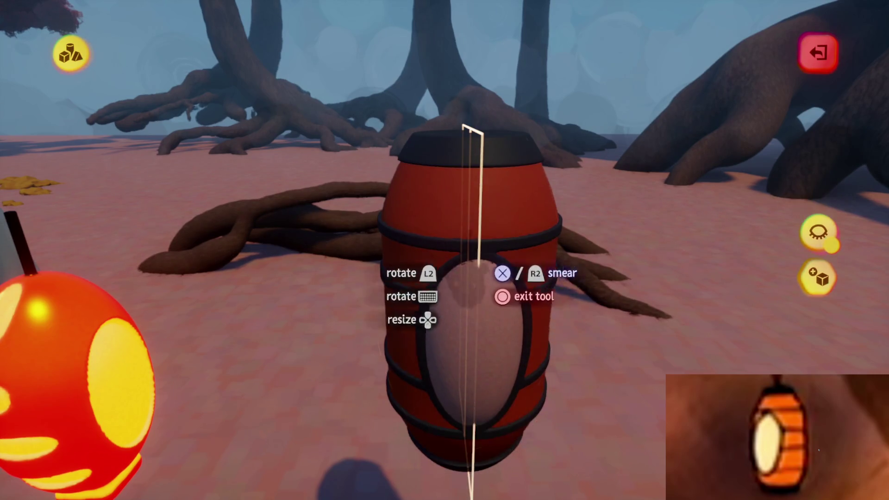
key("Escape")
left_click(481, 203)
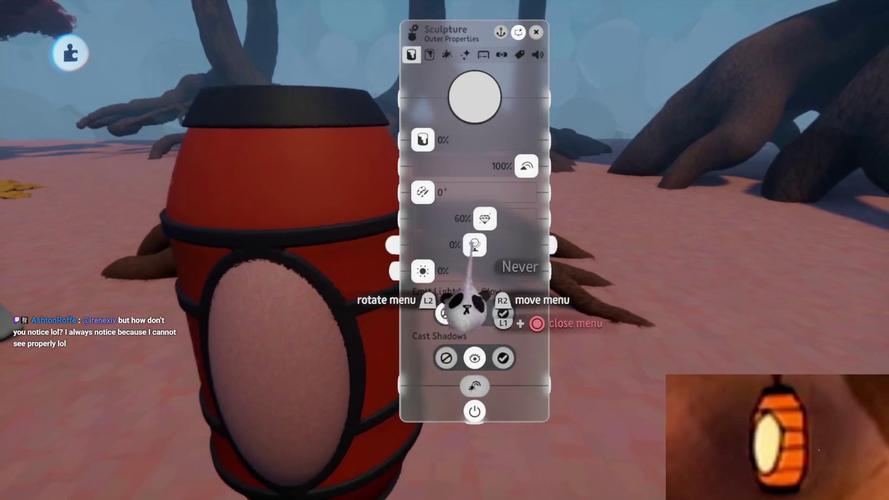
- Check the glow and inner properties, then spraypaint the oval window olive-yellow
left_click_drag(422, 271, 454, 273)
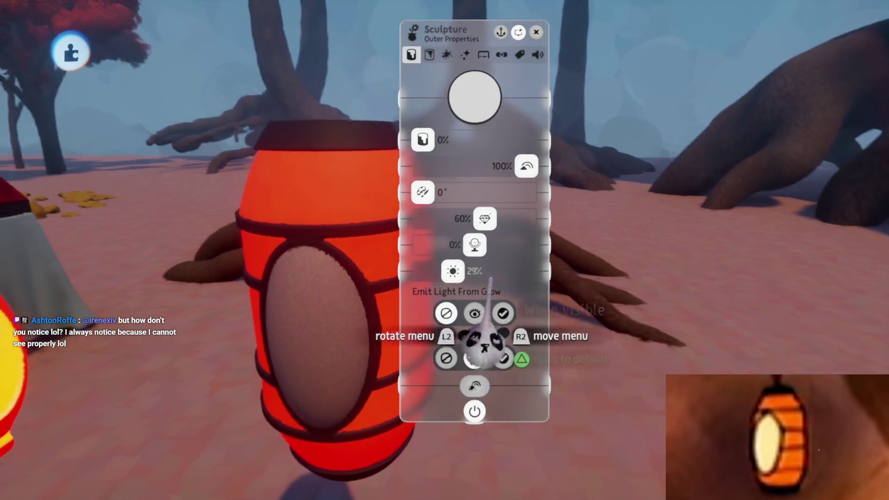
key("Escape")
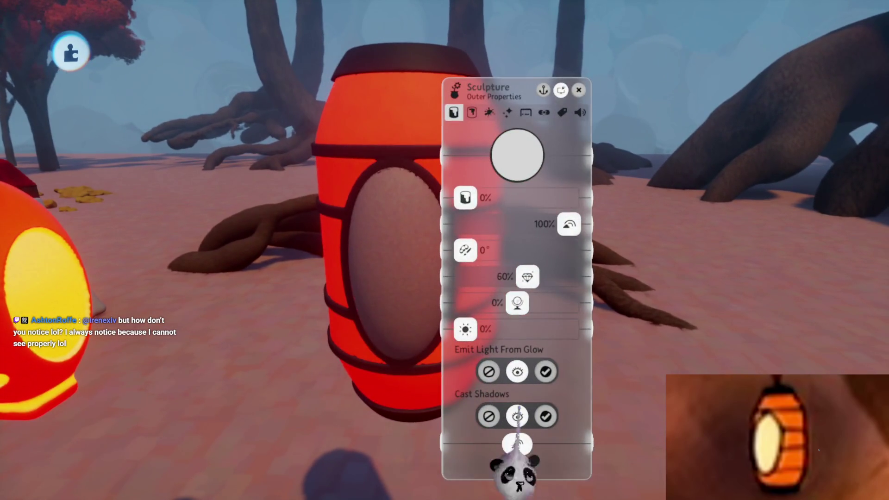
key("Tab")
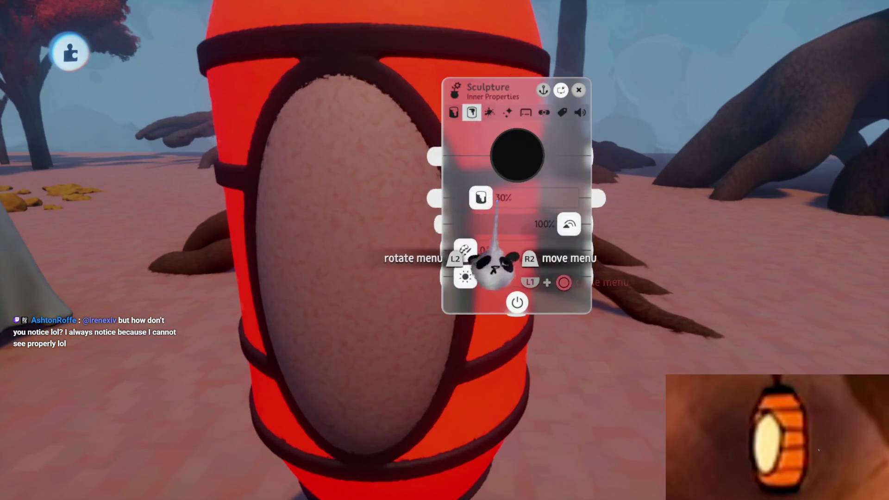
key("Escape")
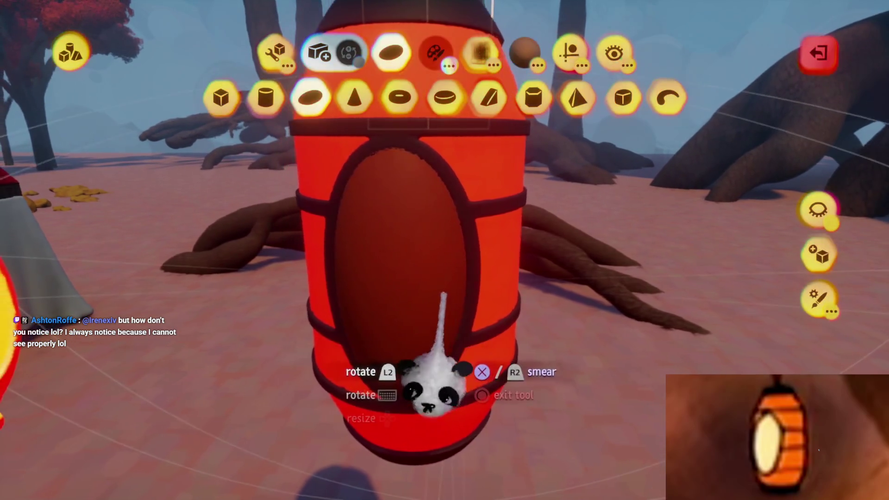
key("c")
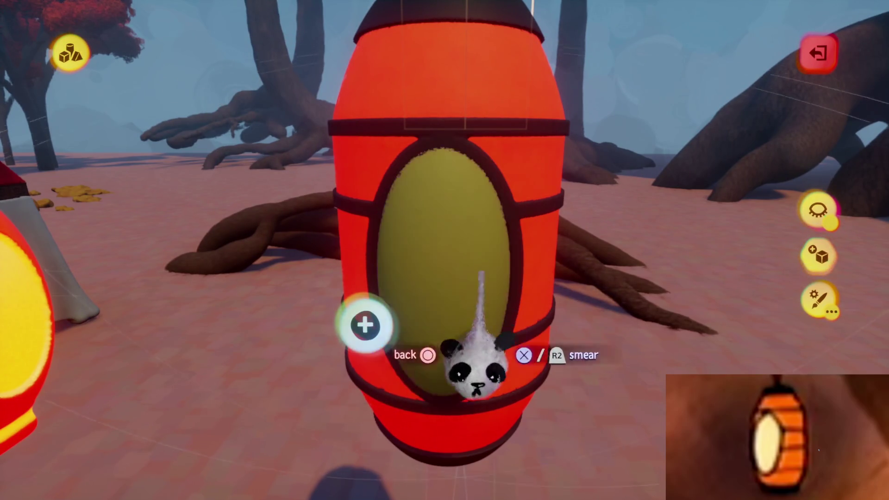
key("Escape")
key("Escape")
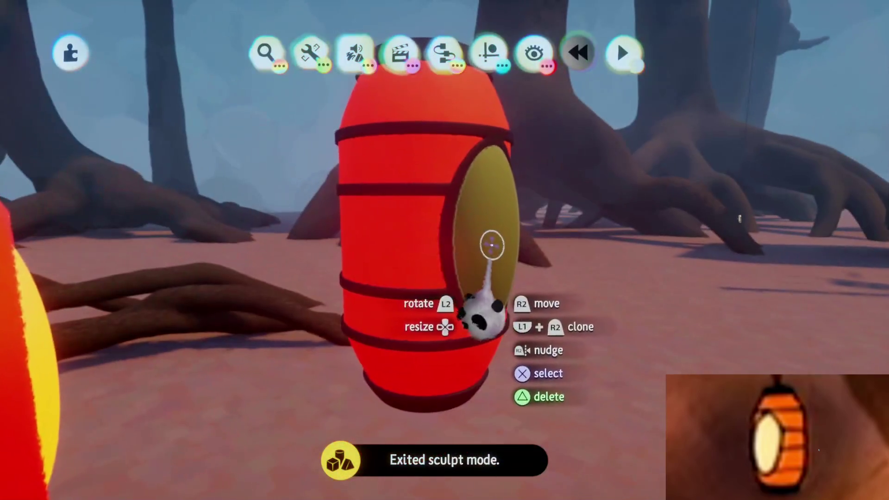
left_click(482, 329)
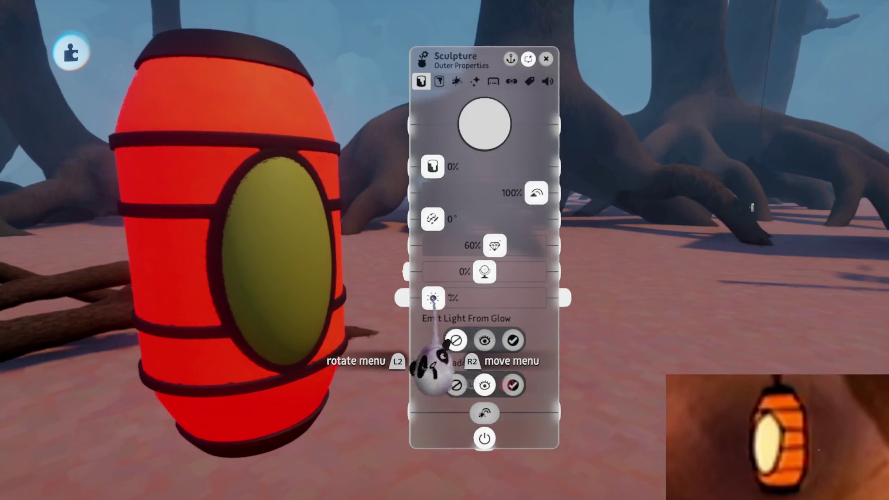
- Raise the window's Glow to 40%, leave sculpt mode, and choose Save from the main menu
left_click_drag(459, 373, 471, 373)
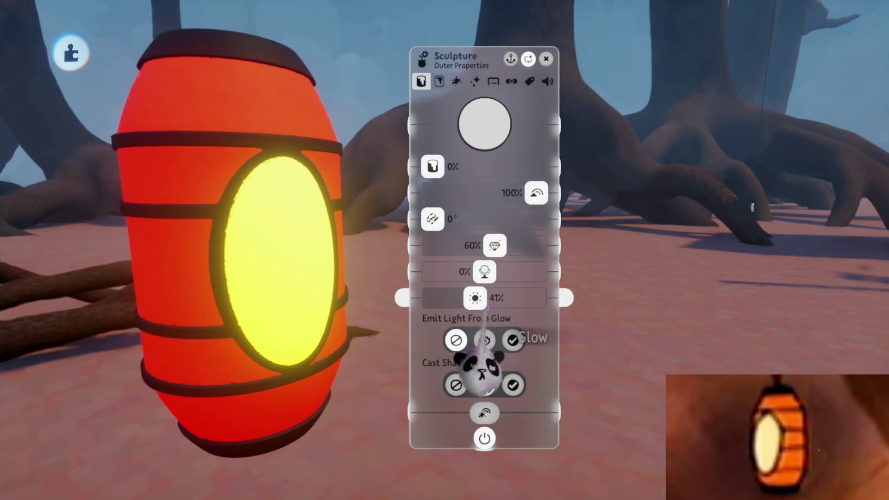
key("Escape")
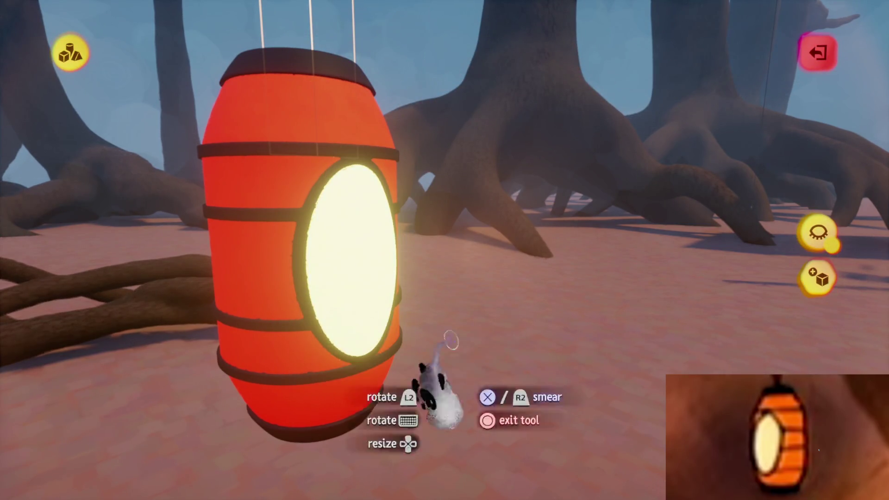
key("Escape")
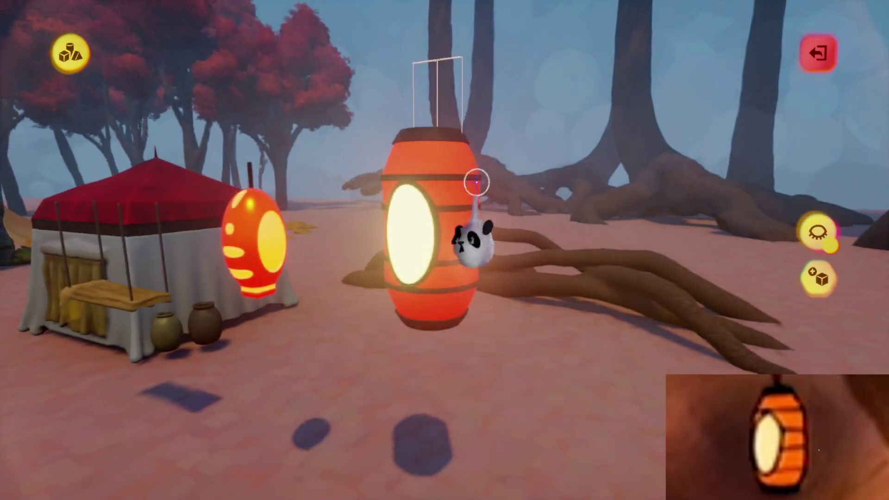
key("Escape")
left_click(477, 182)
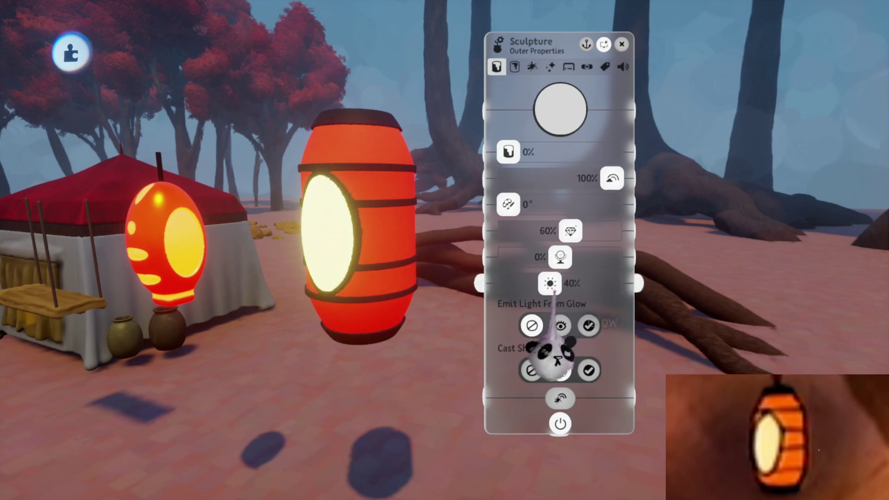
key("Escape")
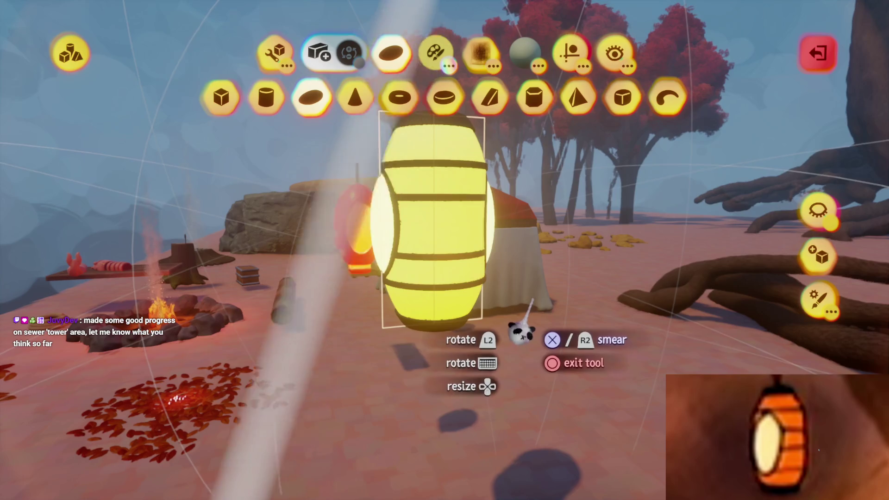
key("Escape")
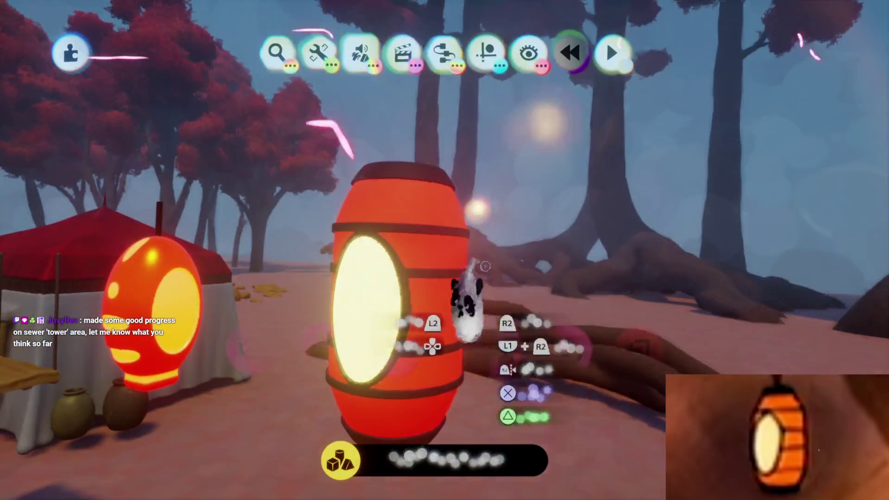
key("Escape")
left_click(565, 349)
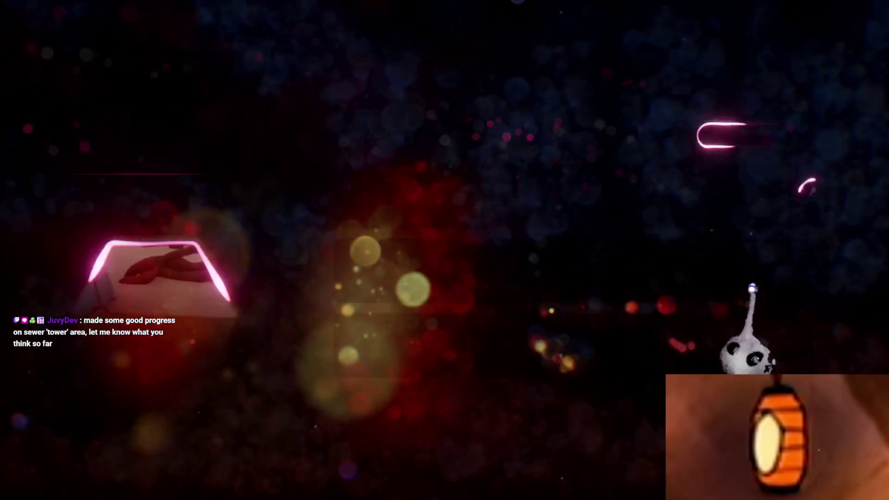
- Save a new version online, exit the creation, and play Omashu | Sewers [B1E05]
left_click(808, 47)
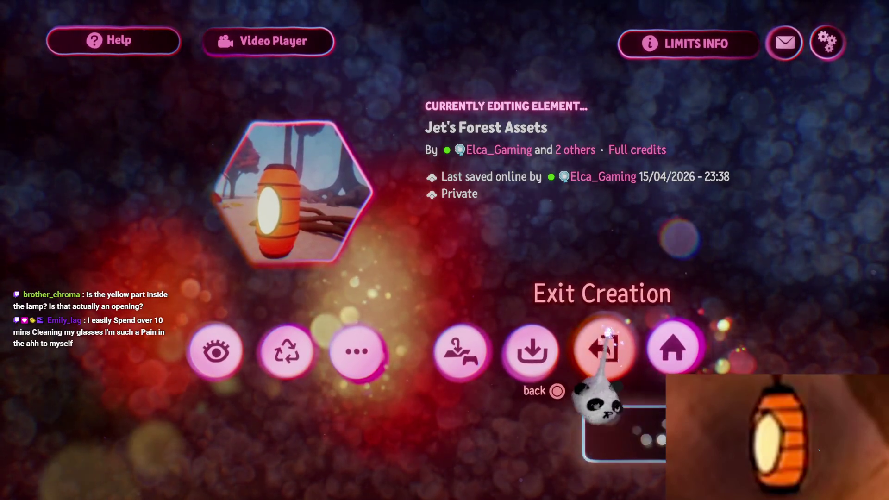
left_click(601, 334)
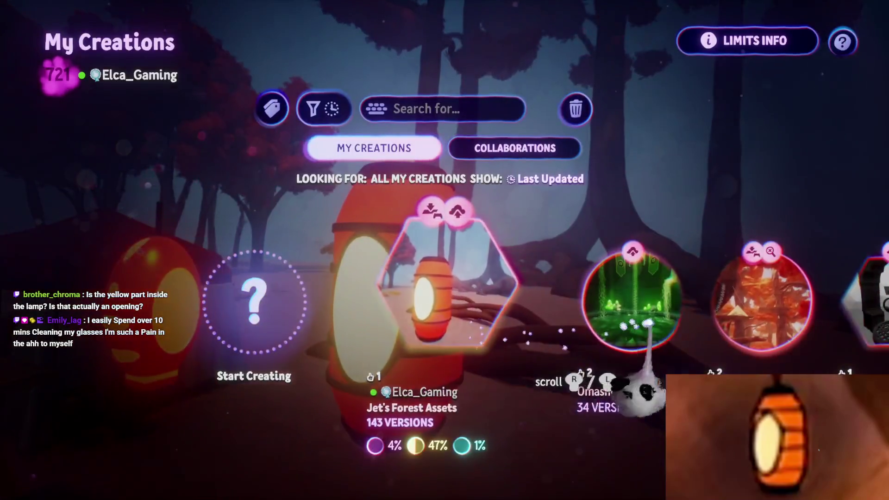
left_click(602, 304)
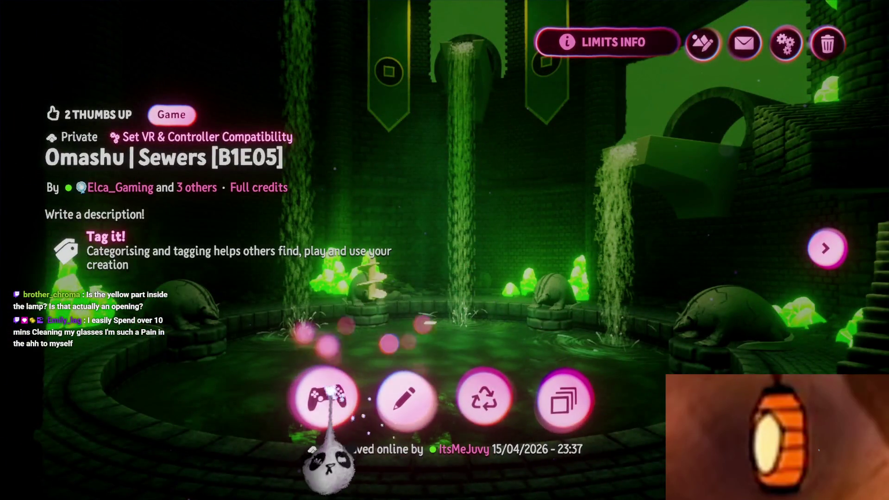
left_click(327, 398)
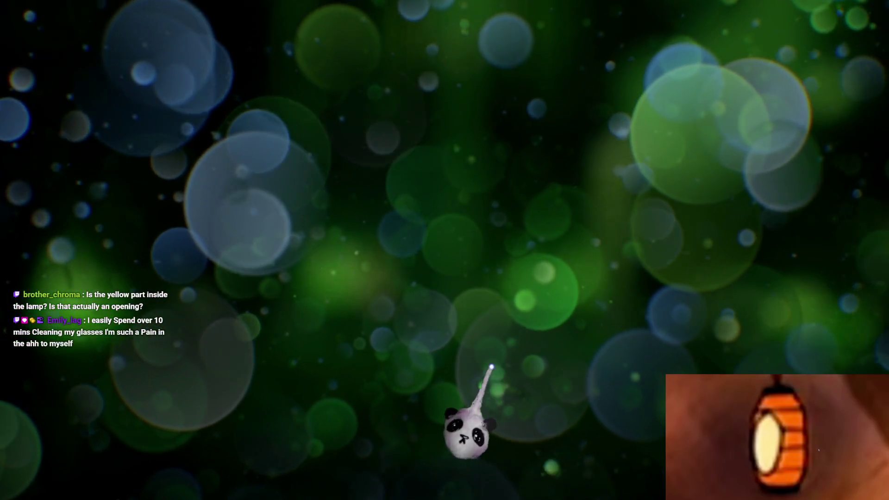
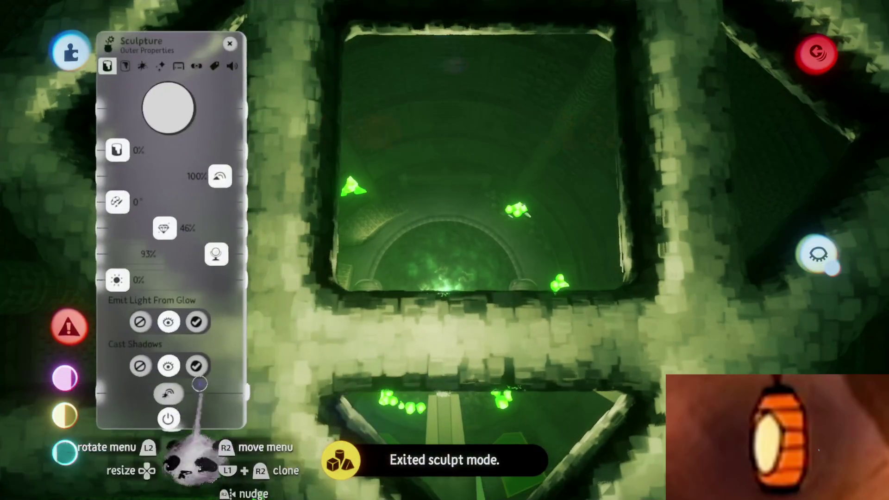
- Switch the Sculpture tweak menu to its Inner Properties tab
left_click(125, 67)
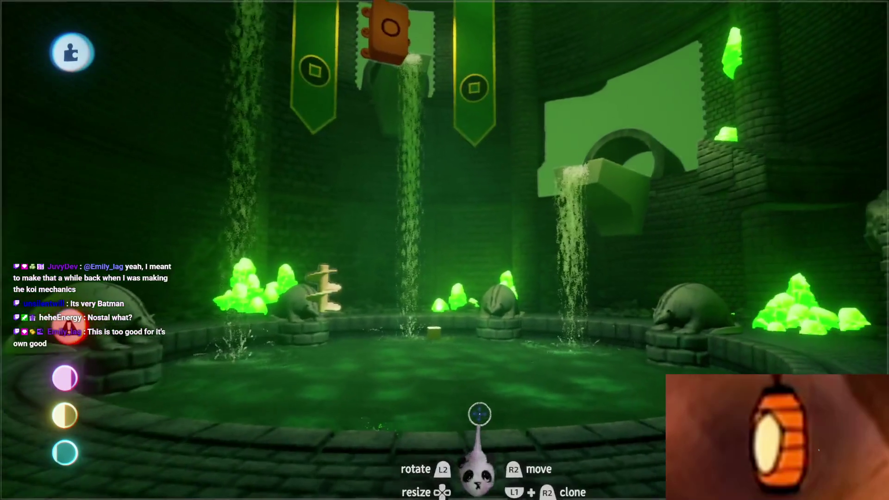
- Exit the sewer creation and open Jet's Forest Assets for editing
key("Escape")
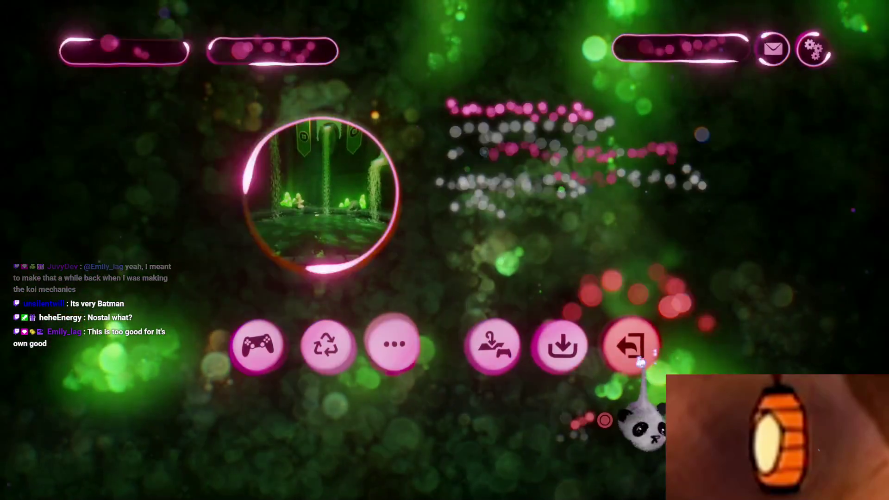
left_click(632, 349)
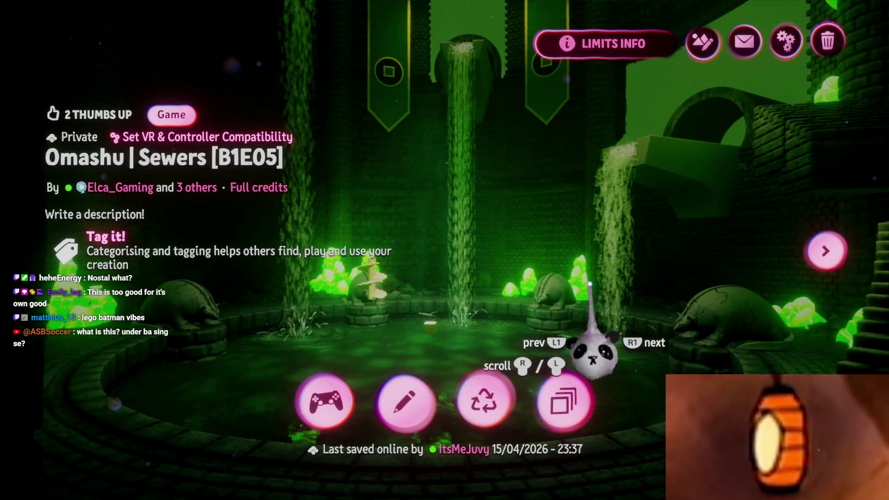
key("Page_Up")
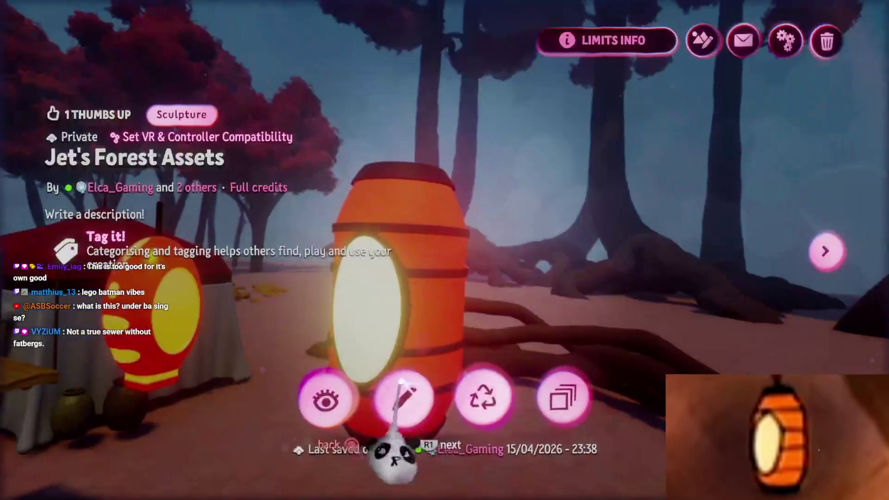
left_click(405, 384)
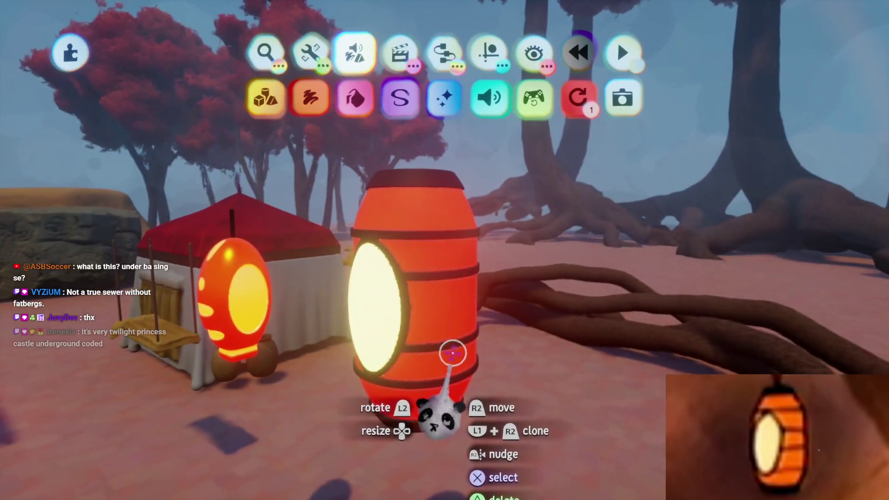
- Start sculpting the barrel lantern and spray a chosen colour over it
left_click(439, 326)
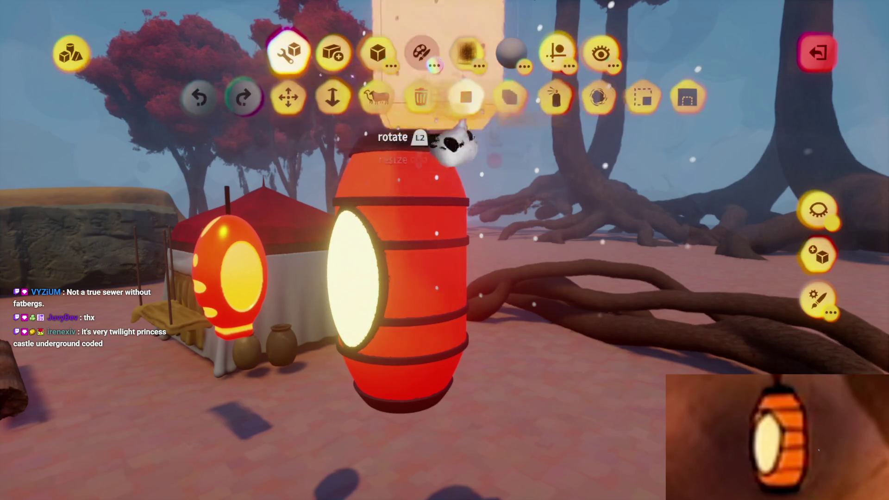
left_click(468, 52)
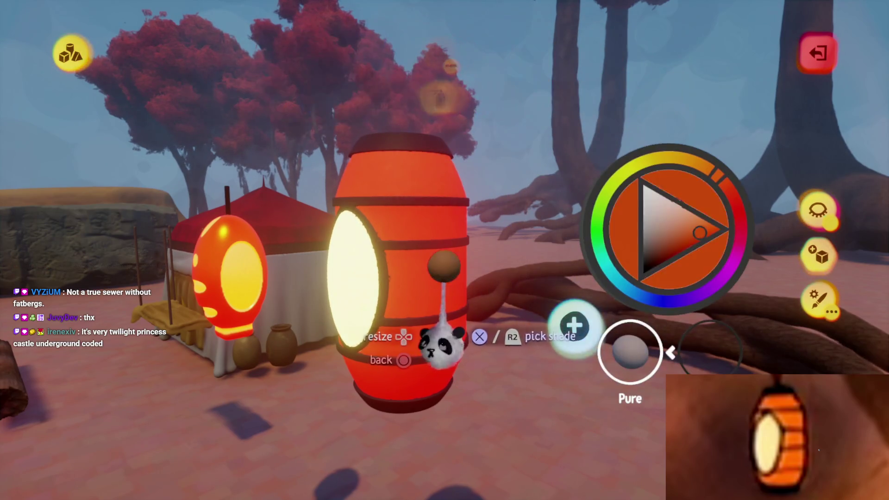
left_click(408, 350)
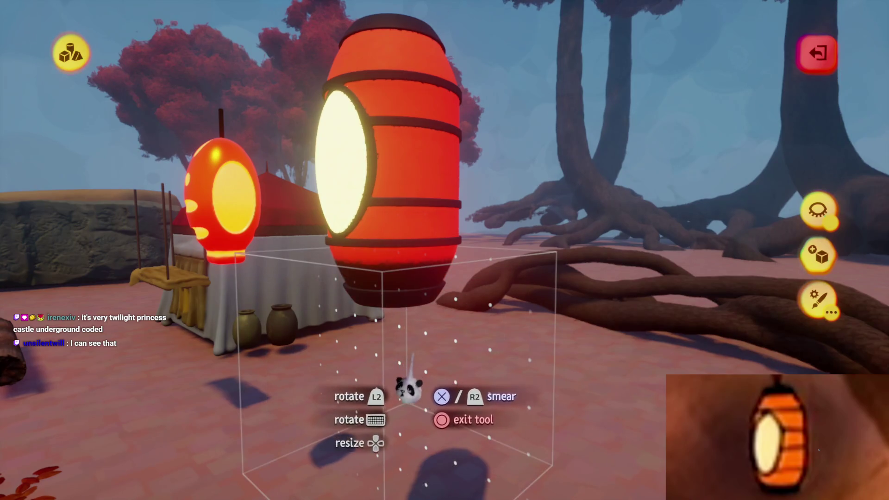
key("Escape")
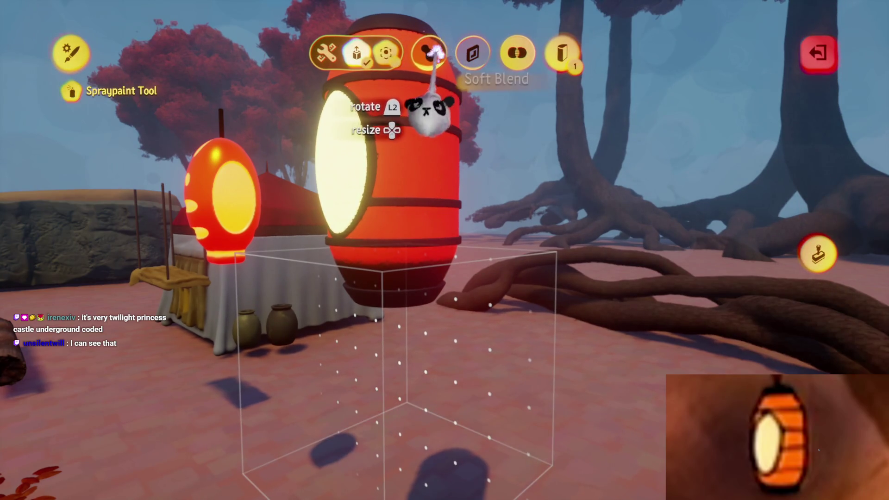
- Set the paint to Soft Blend and pick a deeper red shade
left_click(429, 52)
key("c")
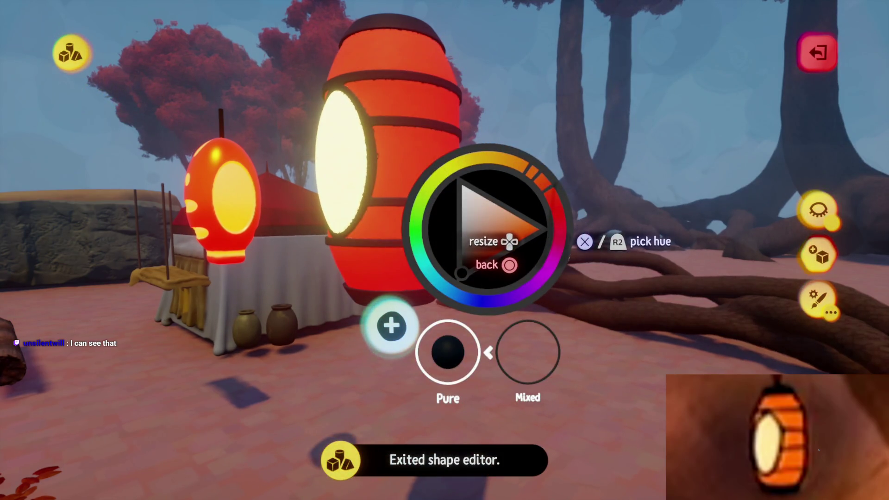
left_click(504, 320)
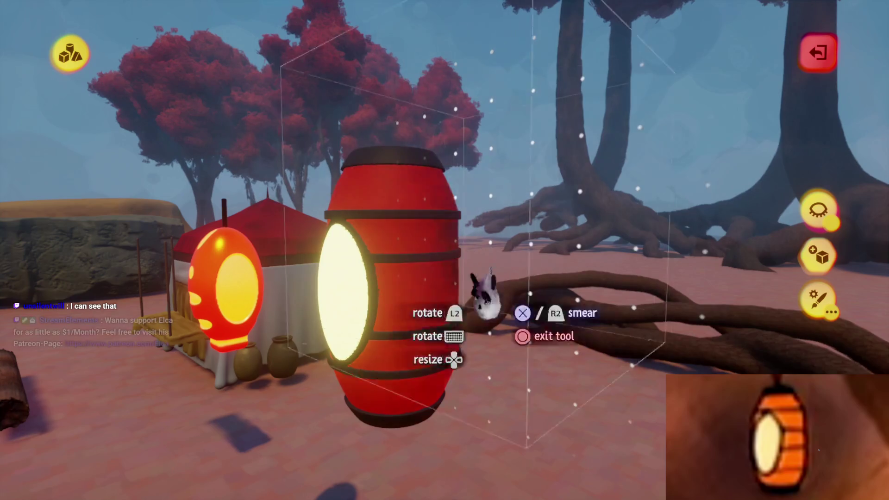
left_click(510, 278)
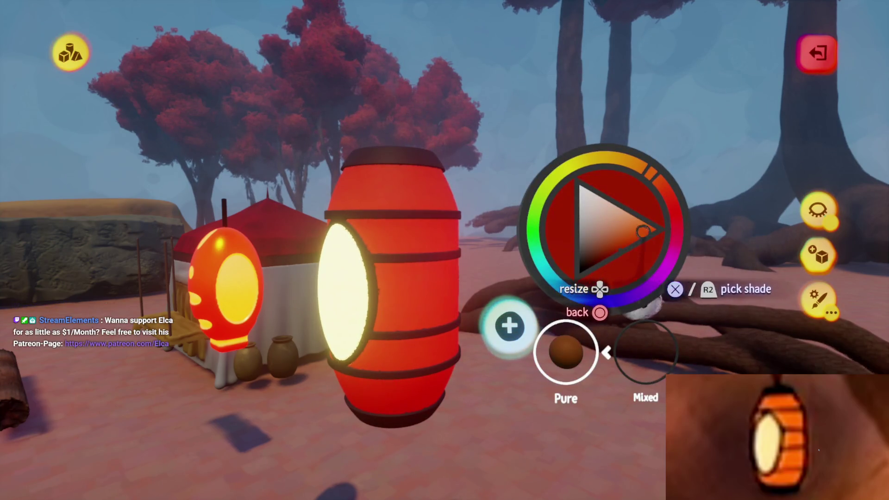
left_click(464, 329)
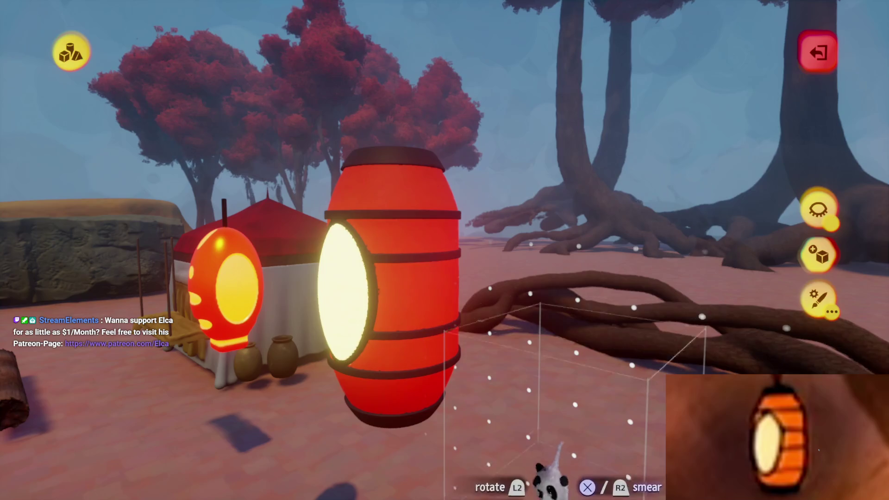
left_click(556, 454)
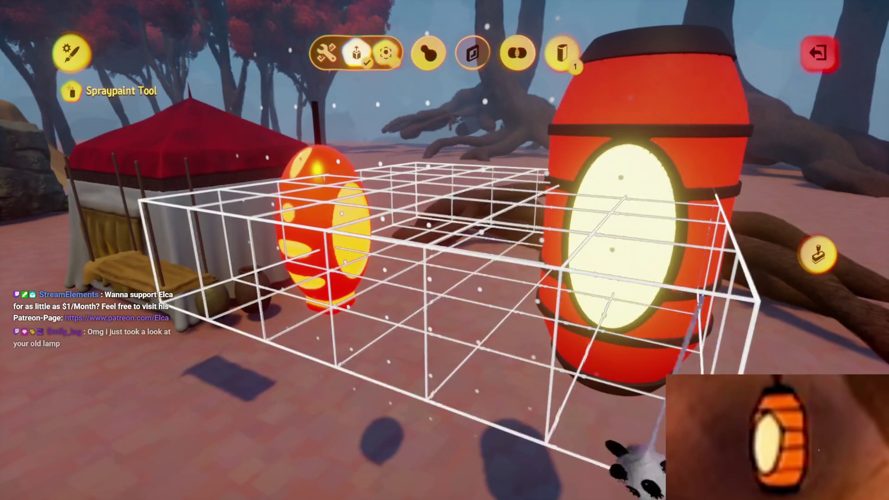
- Reopen the paint options and colour picker to choose another shade for the lantern
key("Escape")
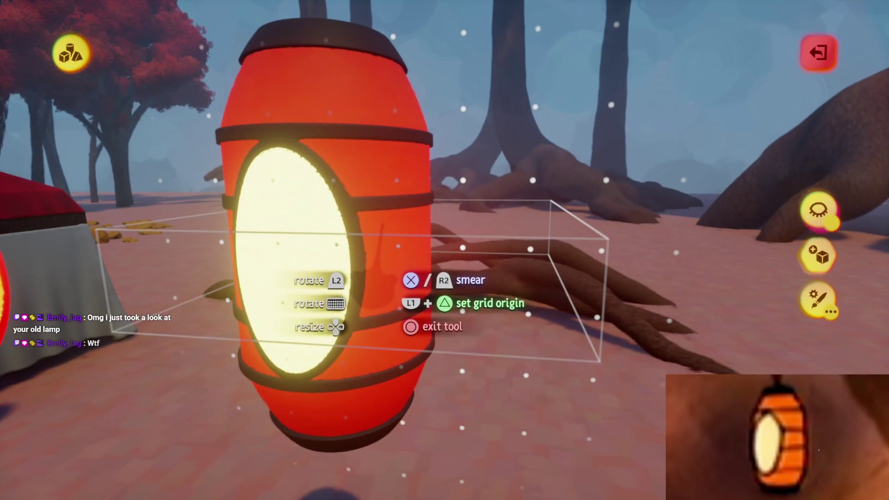
key("Escape")
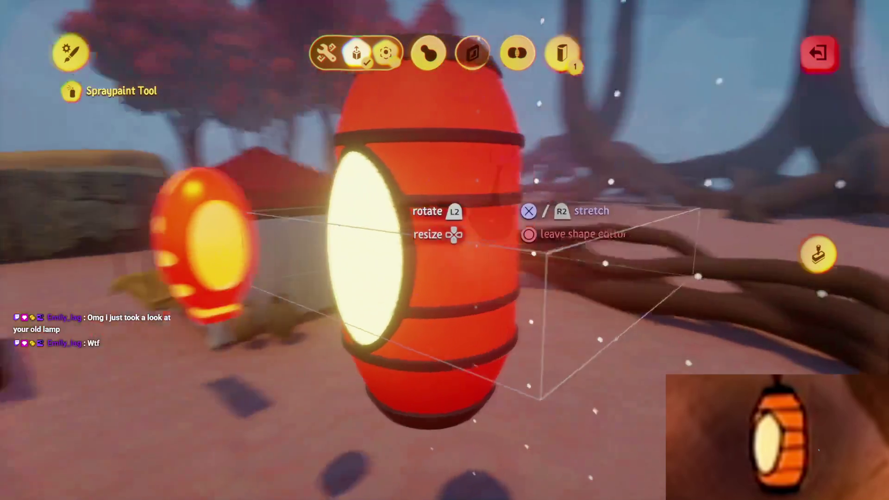
key("Return")
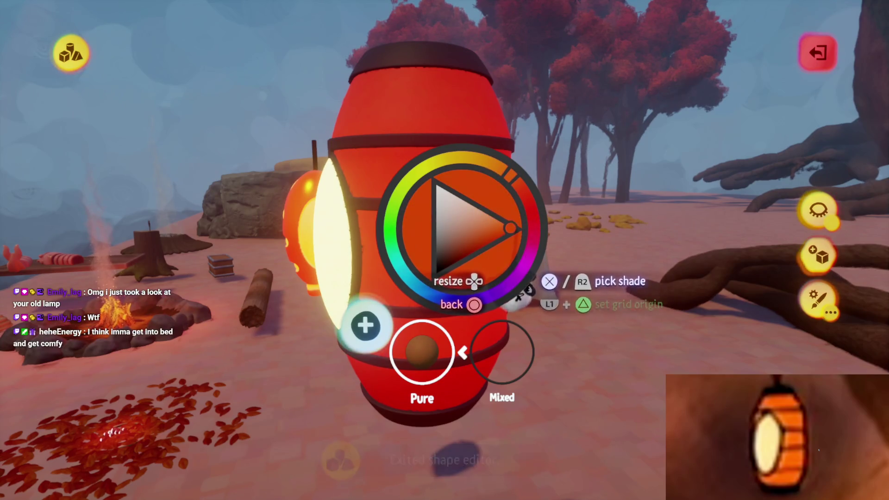
key("Return")
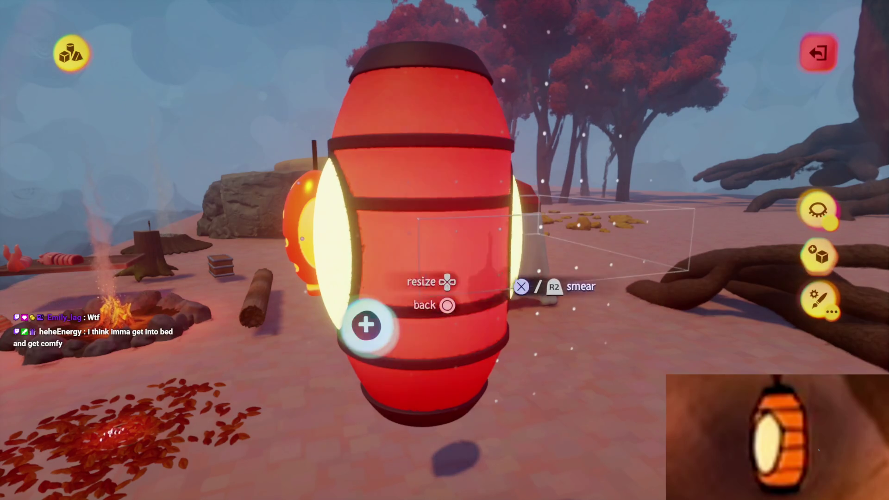
key("Return")
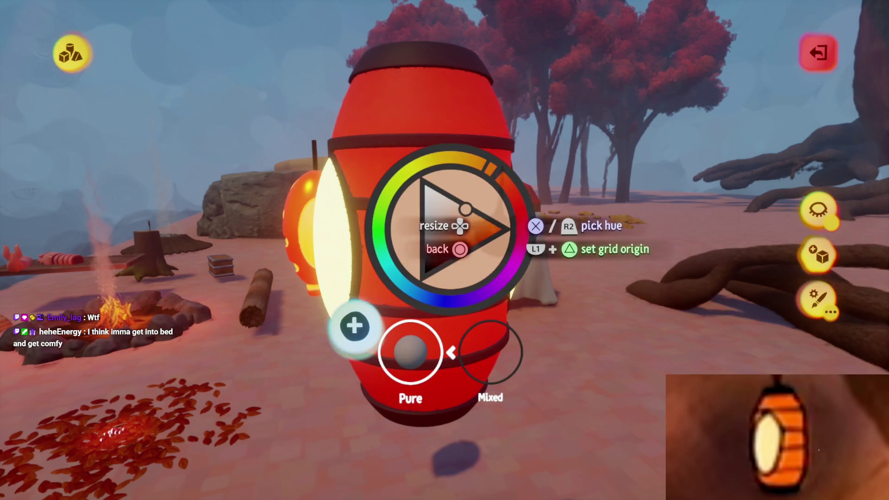
key("Escape")
key("Return")
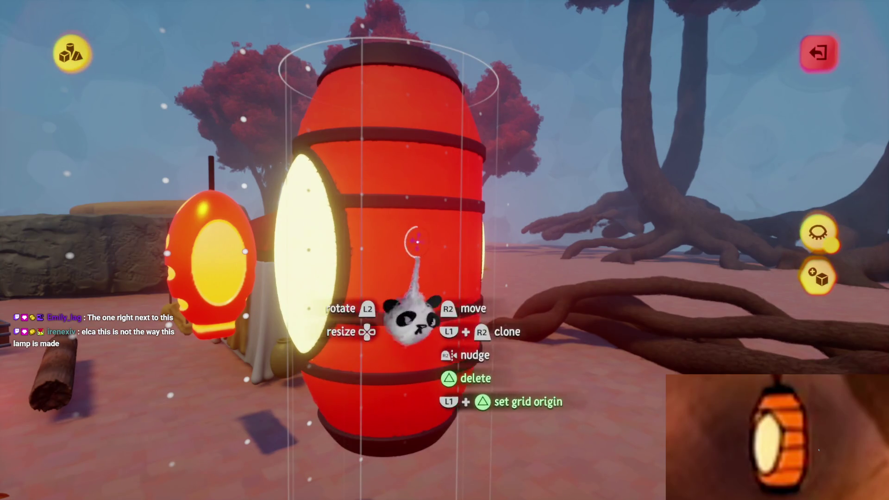
- Turn the lantern's Glow down to about 22%, then grab the lantern to bring it closer
key("Escape")
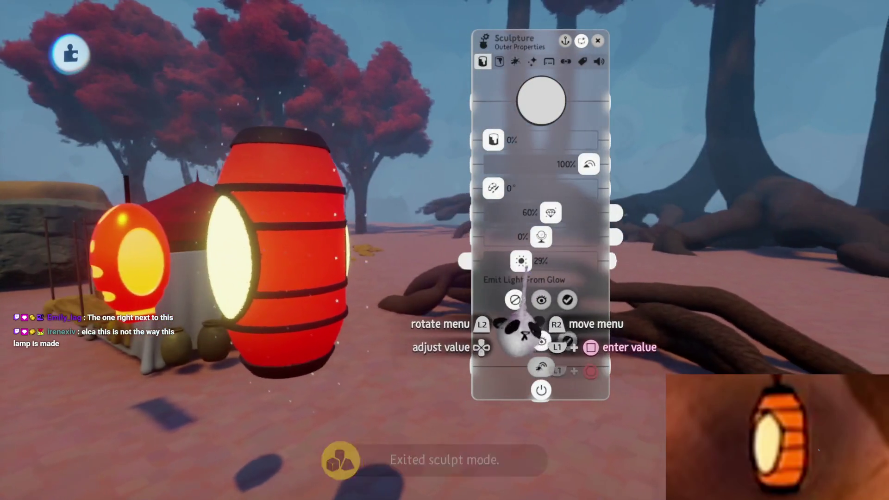
left_click_drag(521, 261, 497, 261)
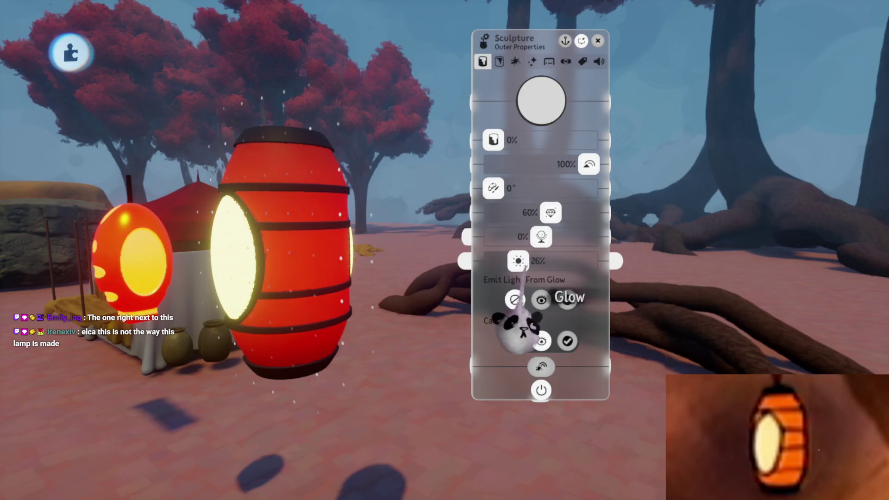
mouse_move(519, 262)
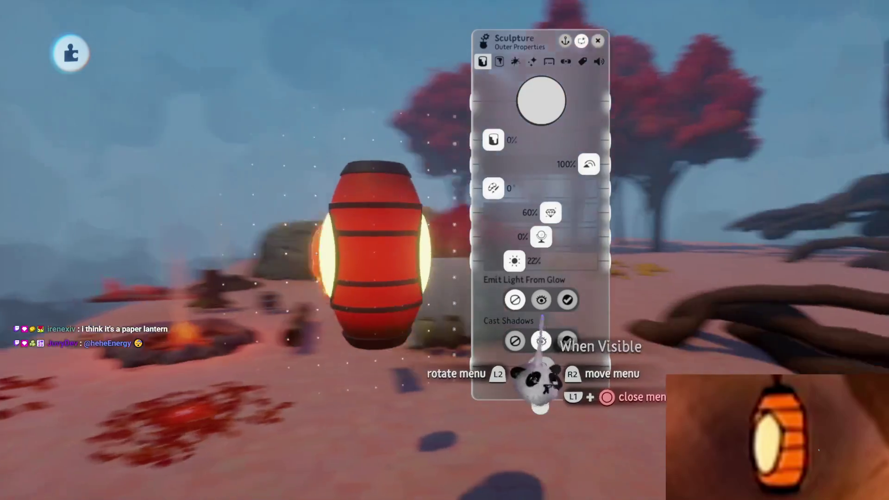
key("Escape")
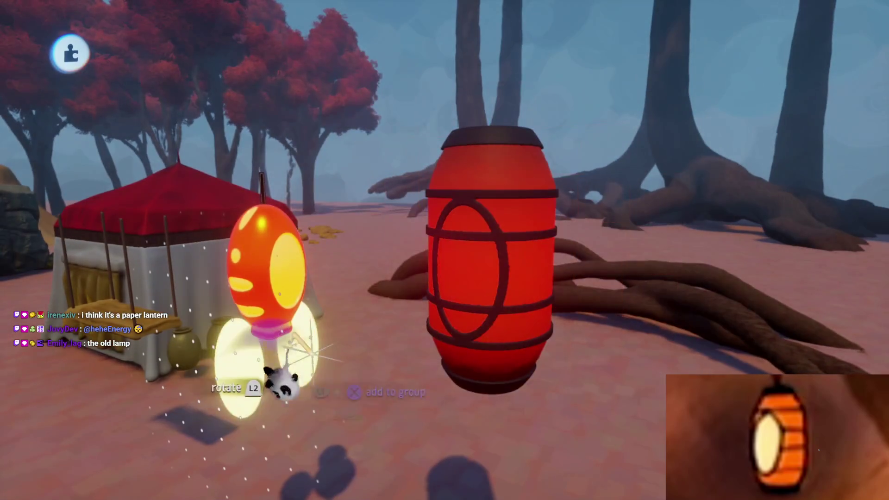
mouse_move(277, 377)
left_mouse_down()
mouse_move(407, 397)
mouse_move(423, 353)
mouse_move(451, 400)
mouse_move(445, 413)
mouse_move(463, 343)
mouse_move(440, 242)
mouse_move(453, 307)
mouse_move(446, 292)
left_mouse_up()
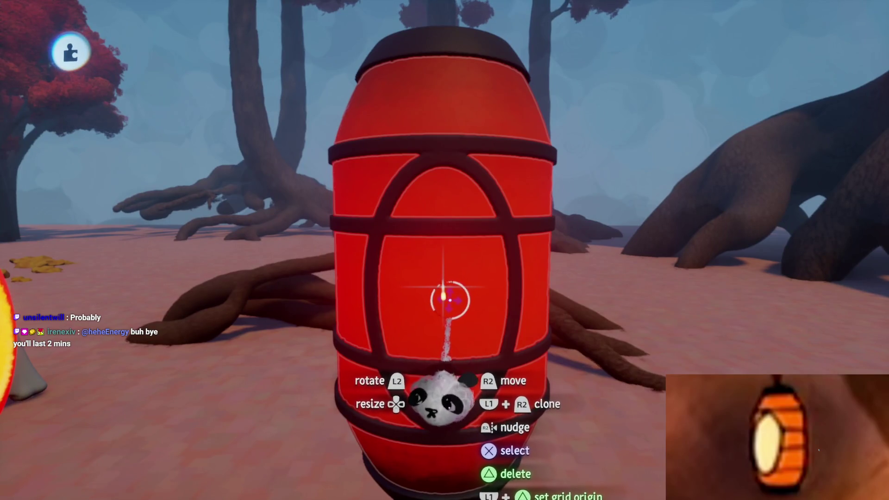
- Bring up the sculpting shapes and tools for the barrel lantern
key("Escape")
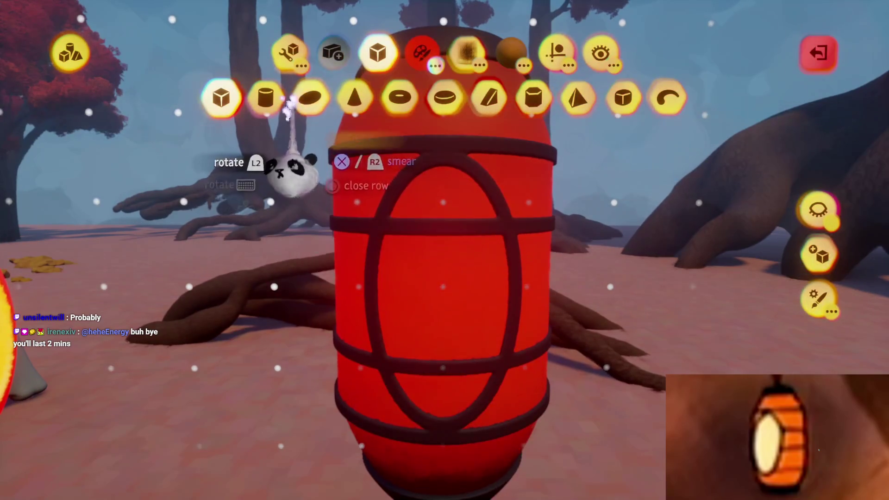
- Arm the Stamp Shape tool with a Cylinder shape over the lantern's front
left_click(266, 98)
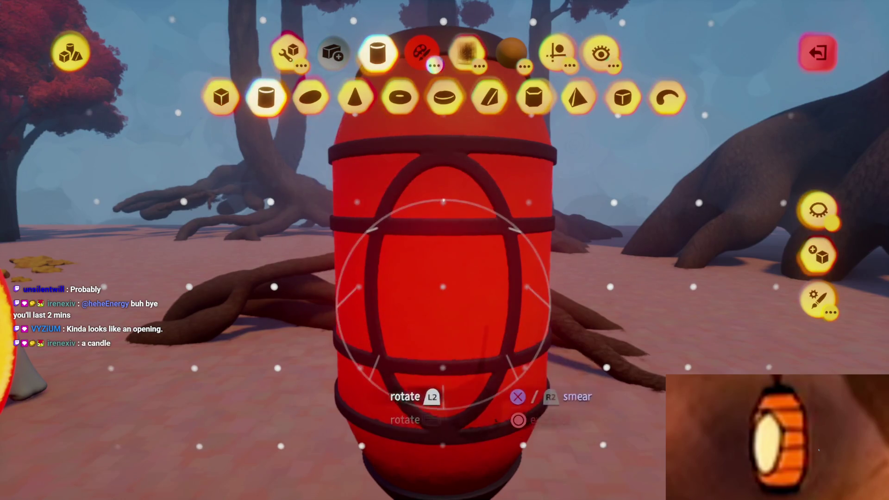
key("c")
key("Escape")
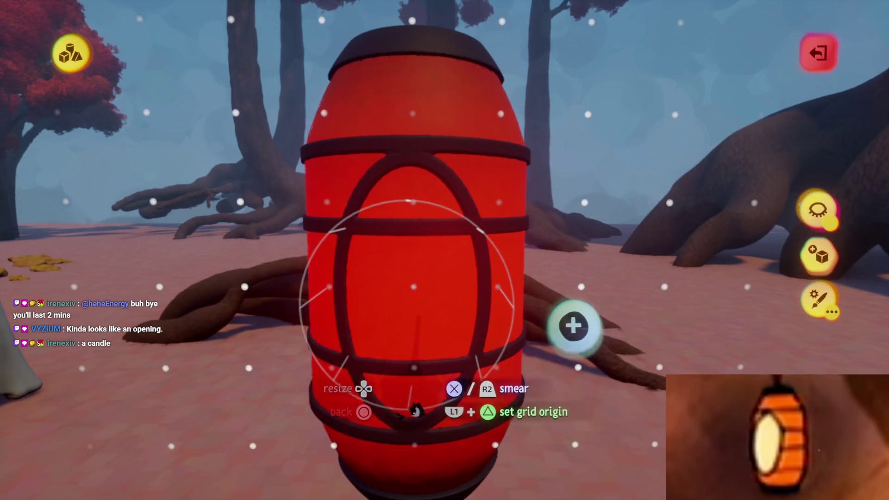
key("Escape")
left_click(295, 47)
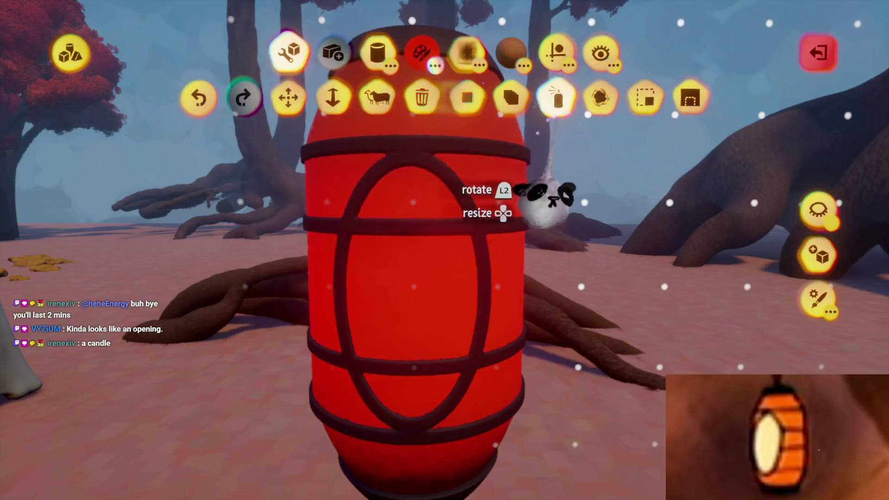
left_click(467, 98)
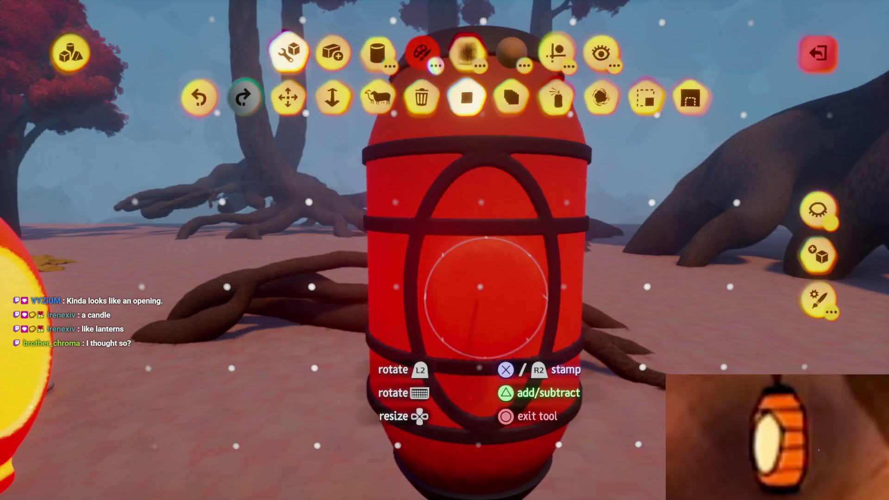
key("Escape")
key("Escape")
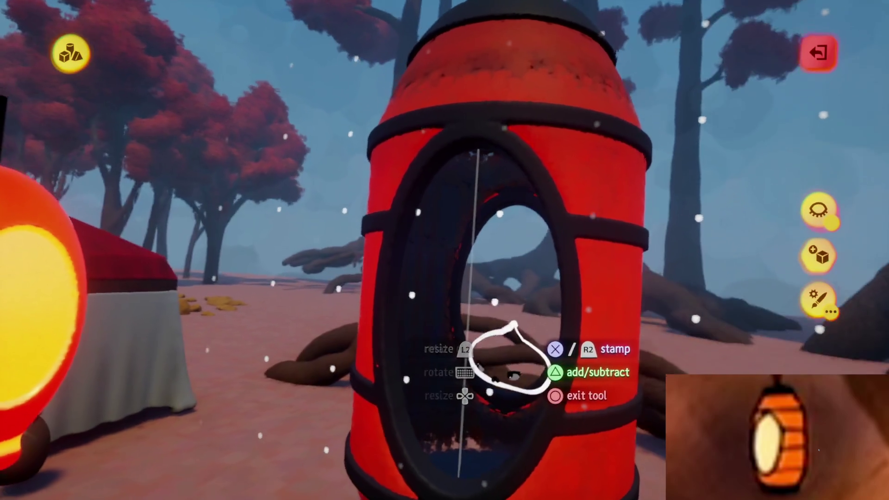
- Pick yellow for the stamped lining and toggle Hide Everything Else
key("c")
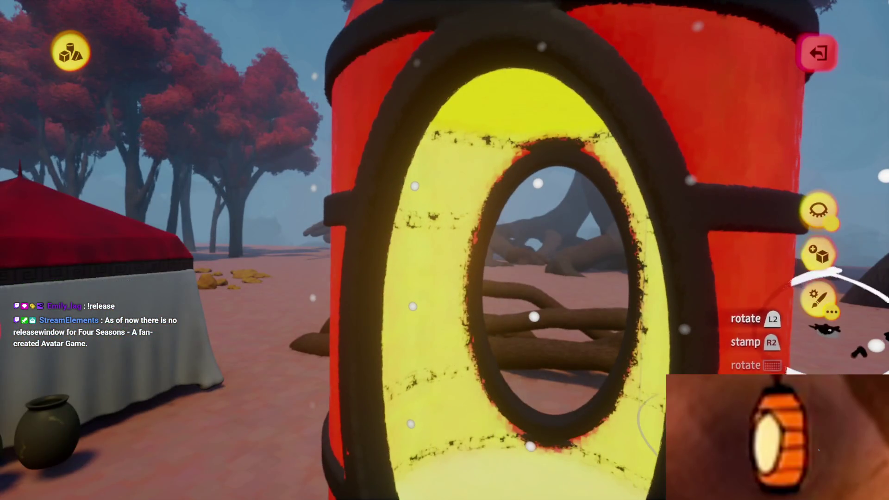
left_click(819, 211)
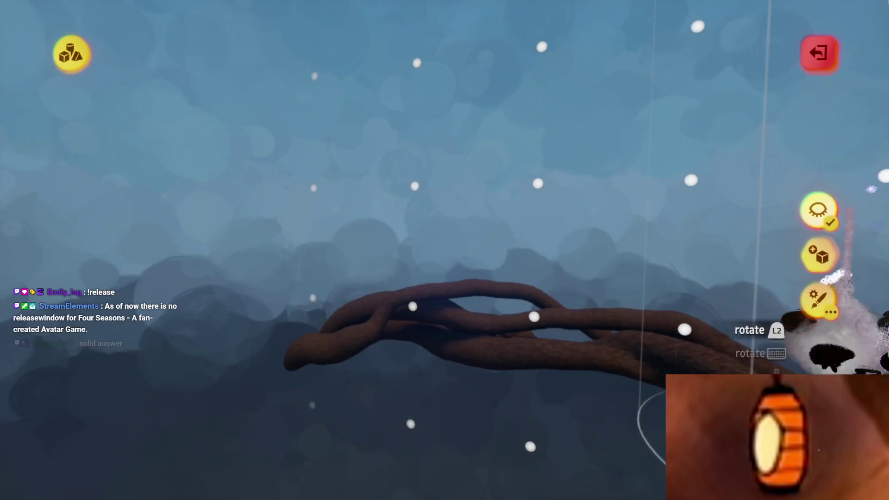
- Edit the inner ring frame alone with Hide Everything Else, viewing it from above
left_click(819, 211)
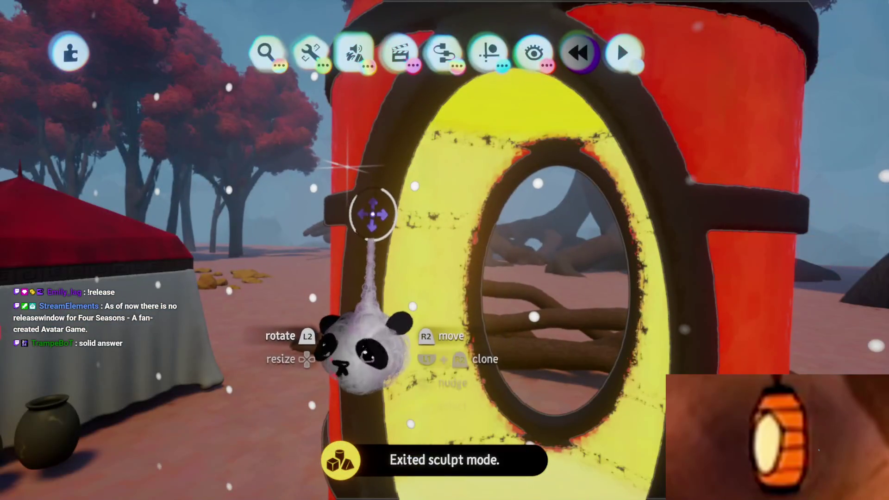
left_click(375, 211)
left_click(818, 211)
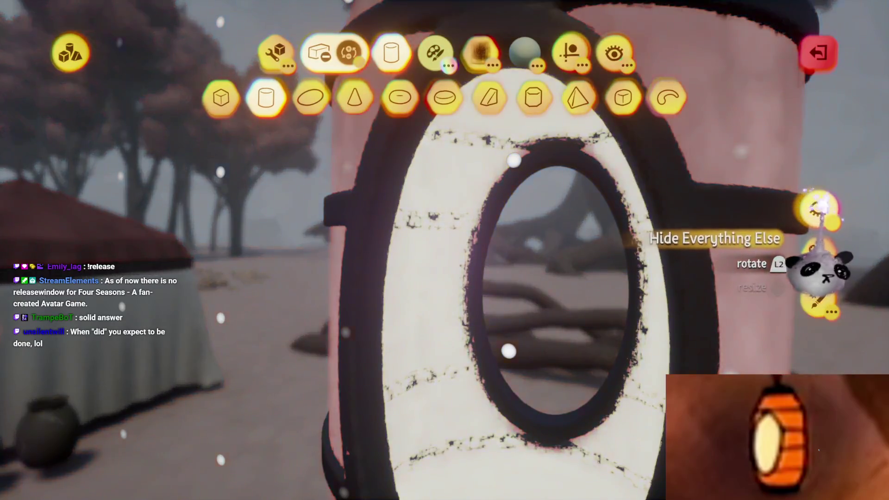
mouse_move(491, 444)
left_mouse_down()
mouse_move(514, 389)
mouse_move(510, 377)
mouse_move(472, 397)
mouse_move(460, 387)
mouse_move(514, 424)
left_mouse_up()
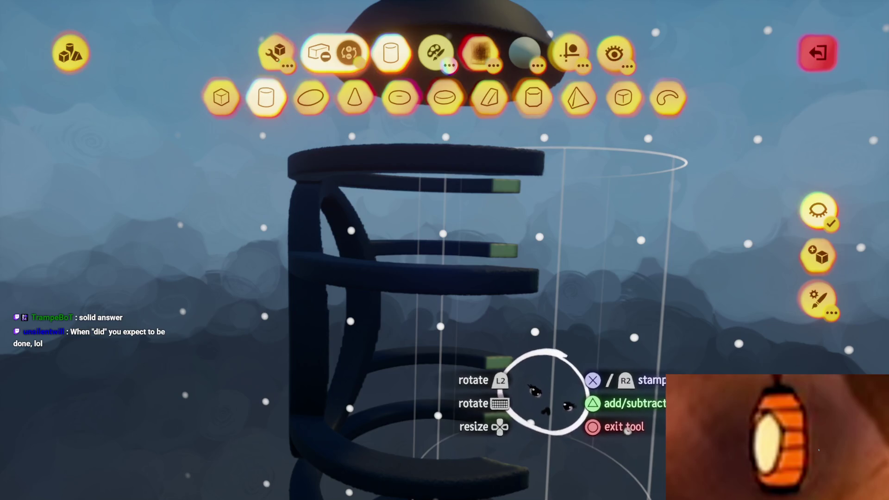
mouse_move(456, 412)
left_mouse_down()
mouse_move(480, 397)
mouse_move(456, 377)
mouse_move(457, 397)
mouse_move(459, 370)
left_mouse_up()
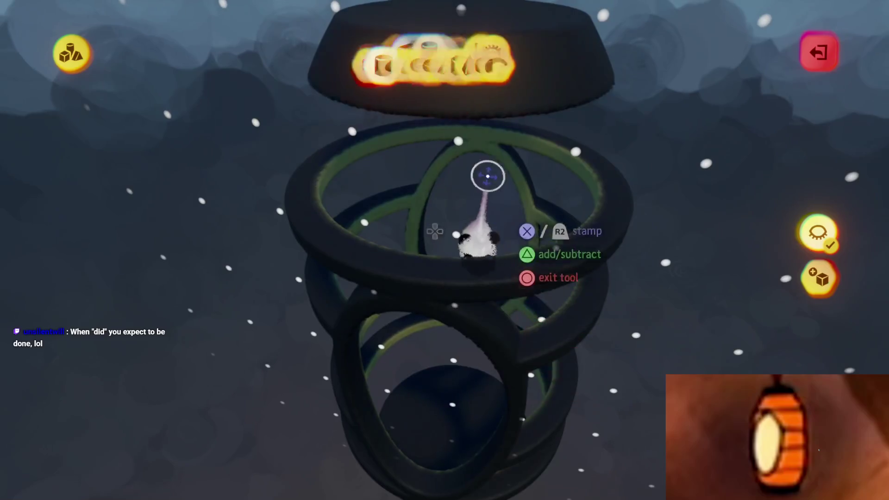
- Add a Stretch guide to the ring frame from the Guides tools
key("Escape")
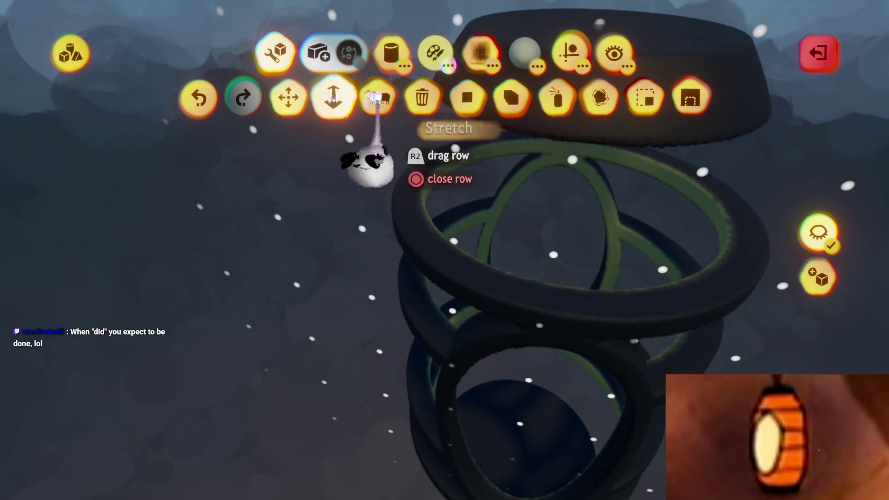
left_click(570, 53)
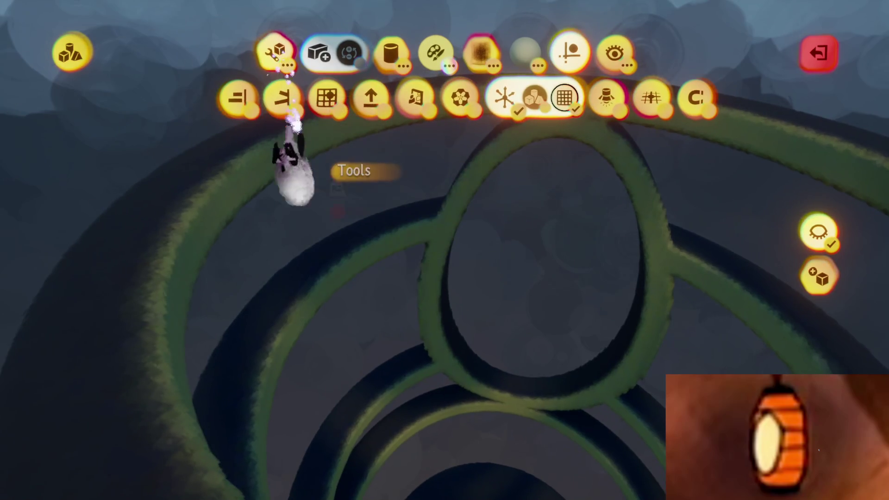
left_click(293, 123)
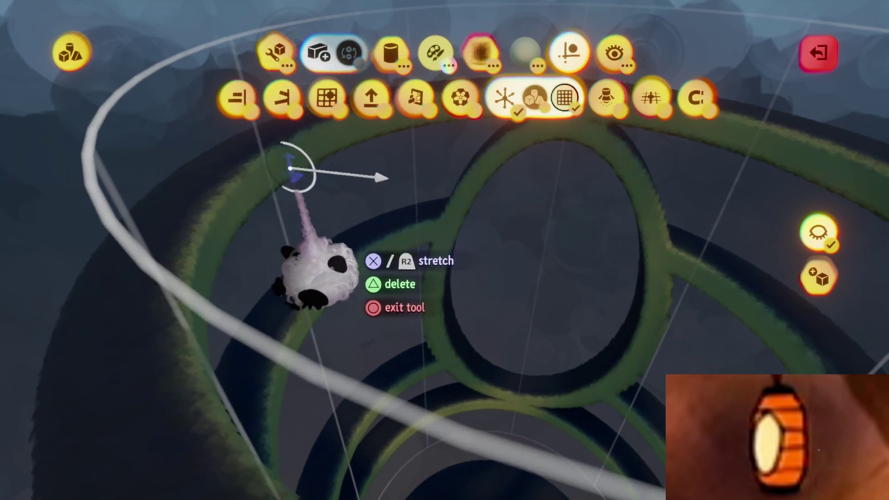